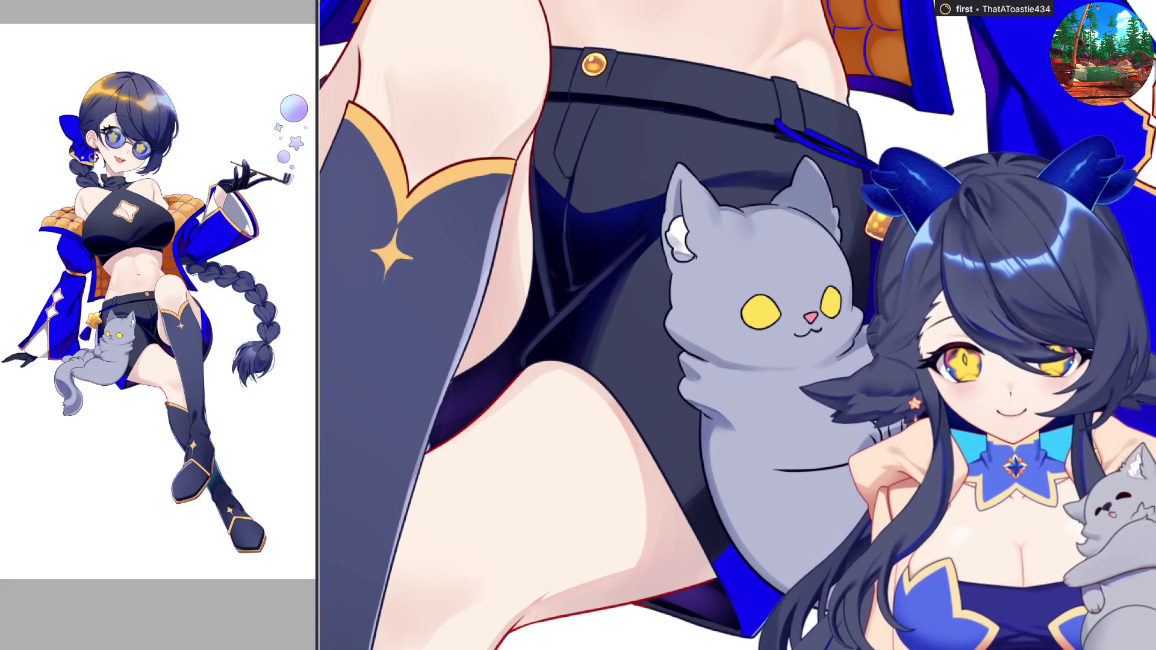
Zoom in on the cat's face and try an orange shading stroke across the eye's top, then undo it
scroll(739, 366, up, 1)
scroll(741, 361, up, 1)
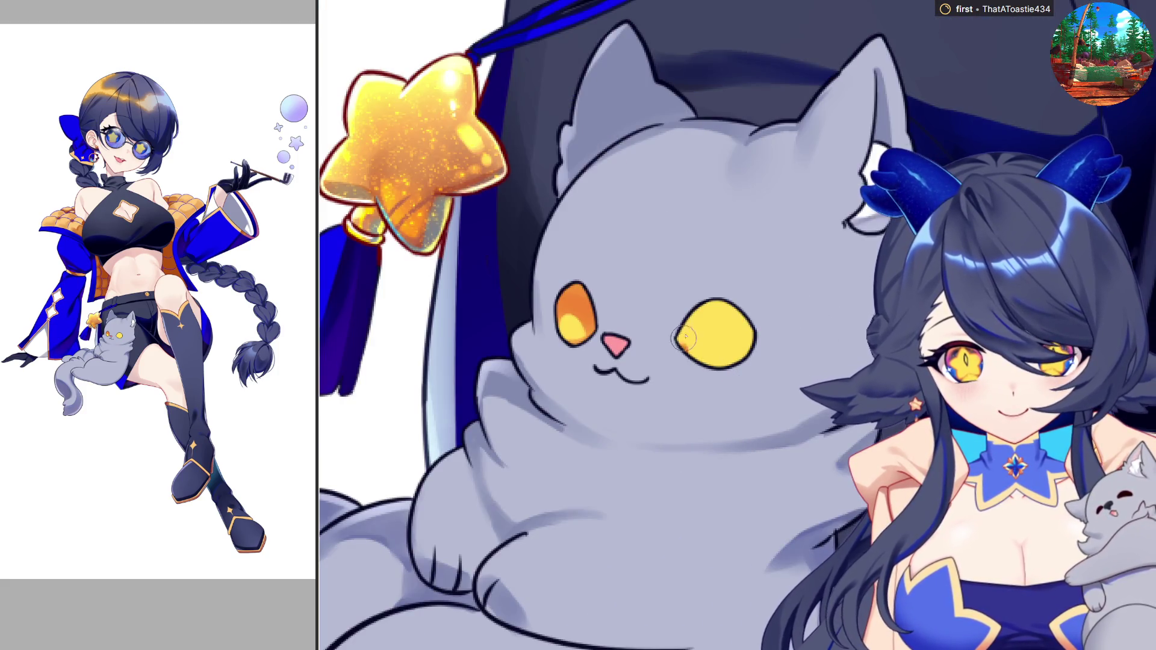
mouse_move(686, 338)
mouse_down()
mouse_move(756, 331)
mouse_move(686, 356)
mouse_up()
key(ctrl+z)
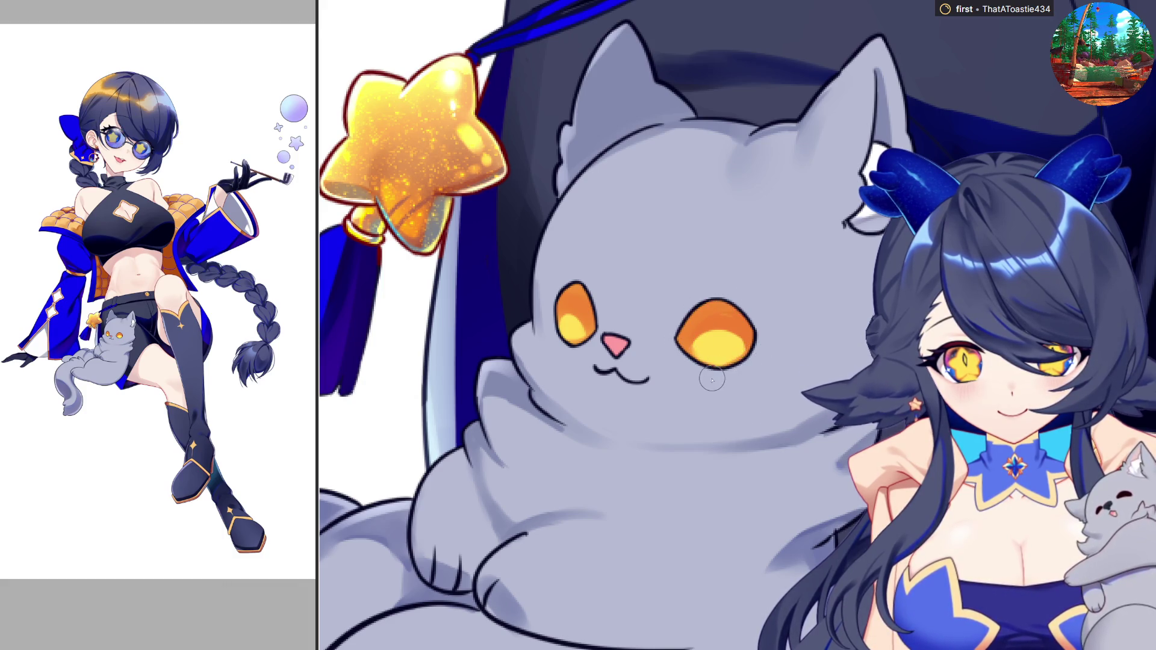
Mirror the canvas to check the drawing, then repaint the top of the cat's left eye
key(h)
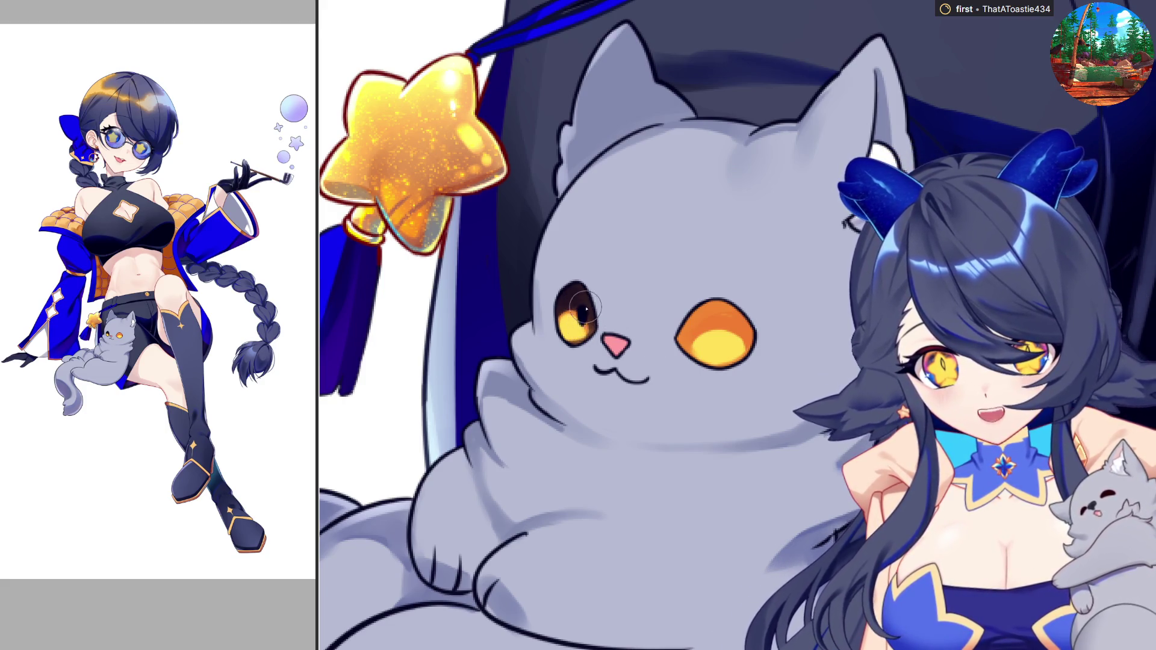
drag(581, 316, 578, 328)
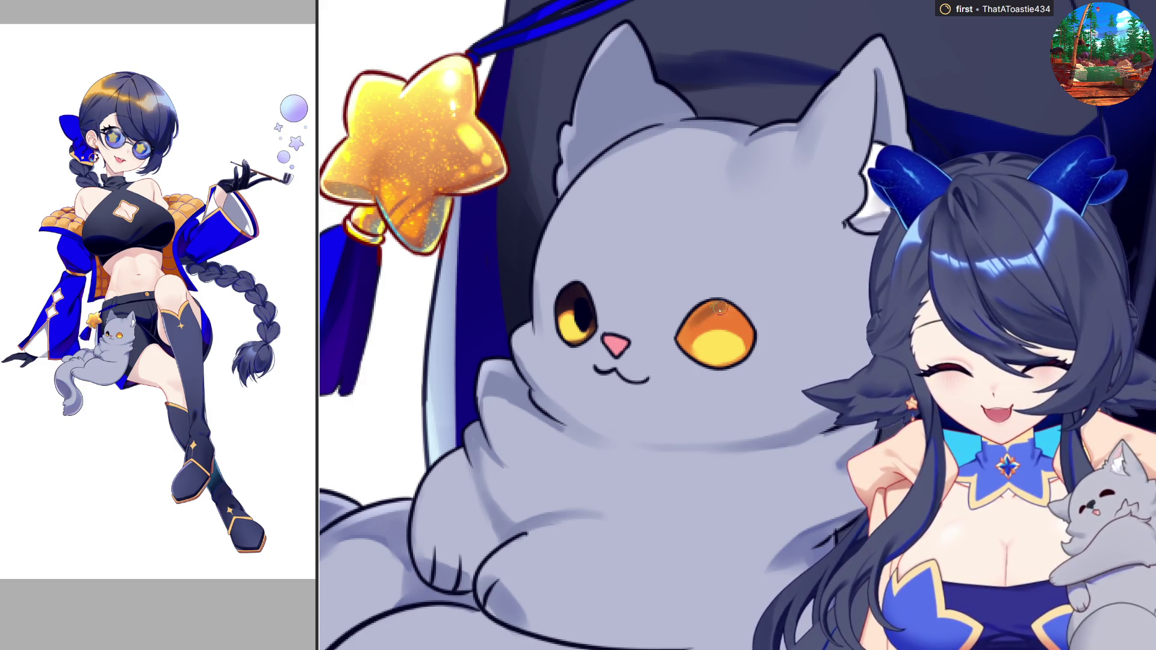
Stroke a dark arc across the top of the cat's right eye
drag(686, 330, 730, 320)
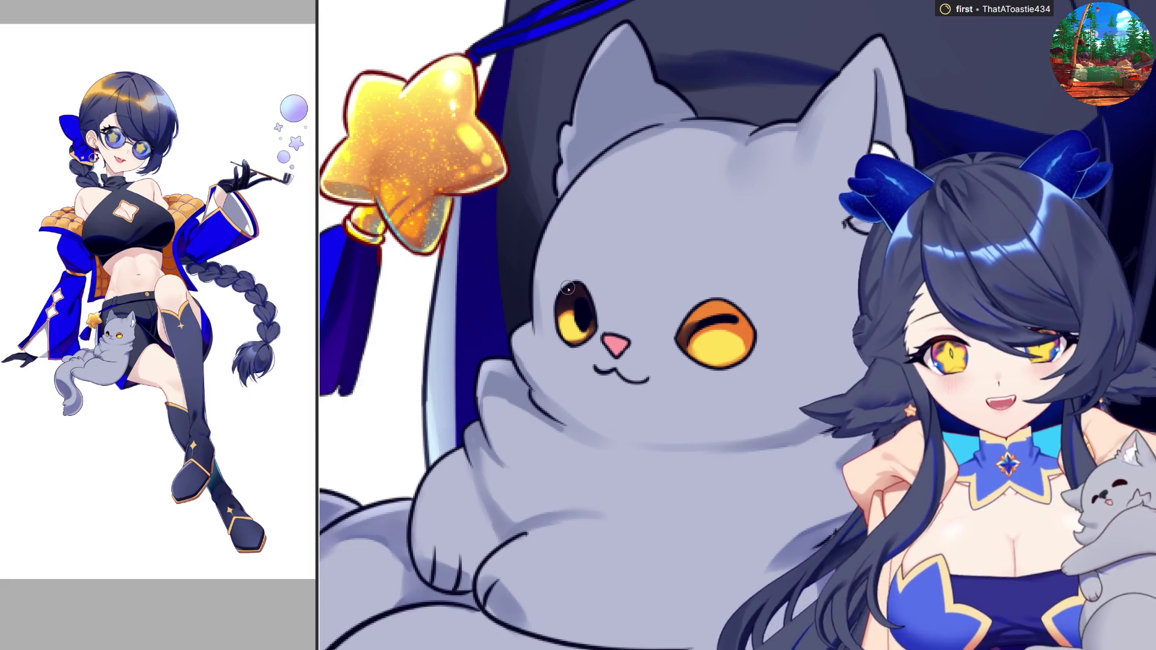
Deepen the brown along the right eye's lid and upper iris with a larger brush, then mirror to check
mouse_move(677, 343)
mouse_down()
mouse_move(717, 313)
mouse_move(753, 322)
mouse_up()
mouse_move(686, 341)
mouse_down()
mouse_move(747, 328)
mouse_move(754, 343)
mouse_move(725, 341)
mouse_up()
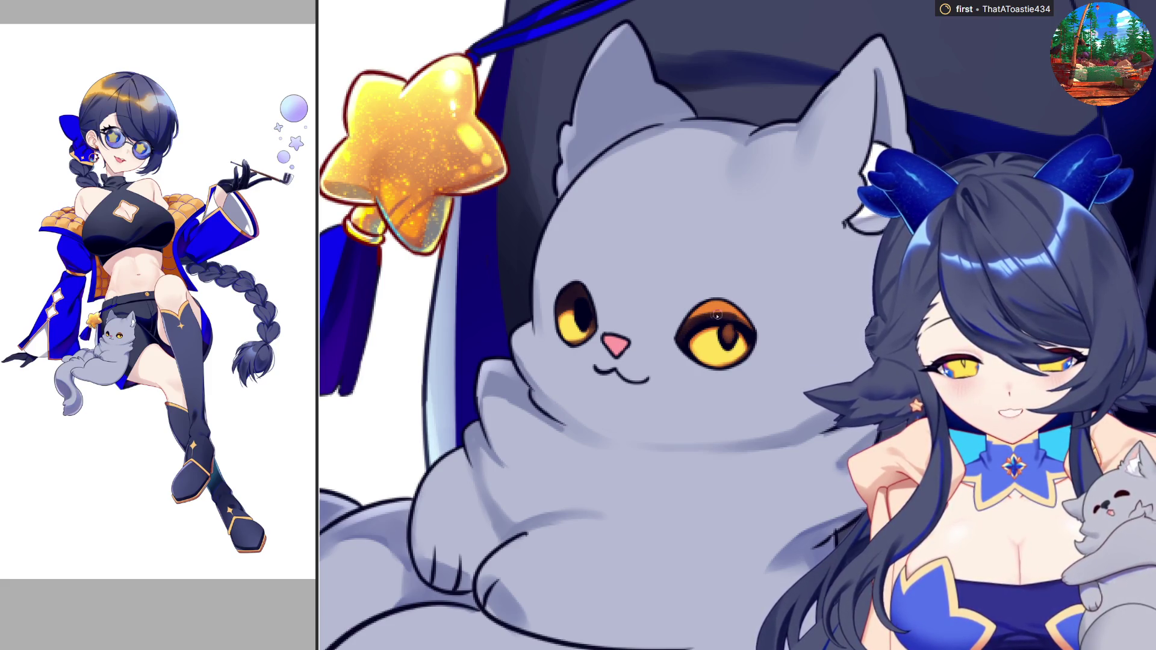
key(bracketright)
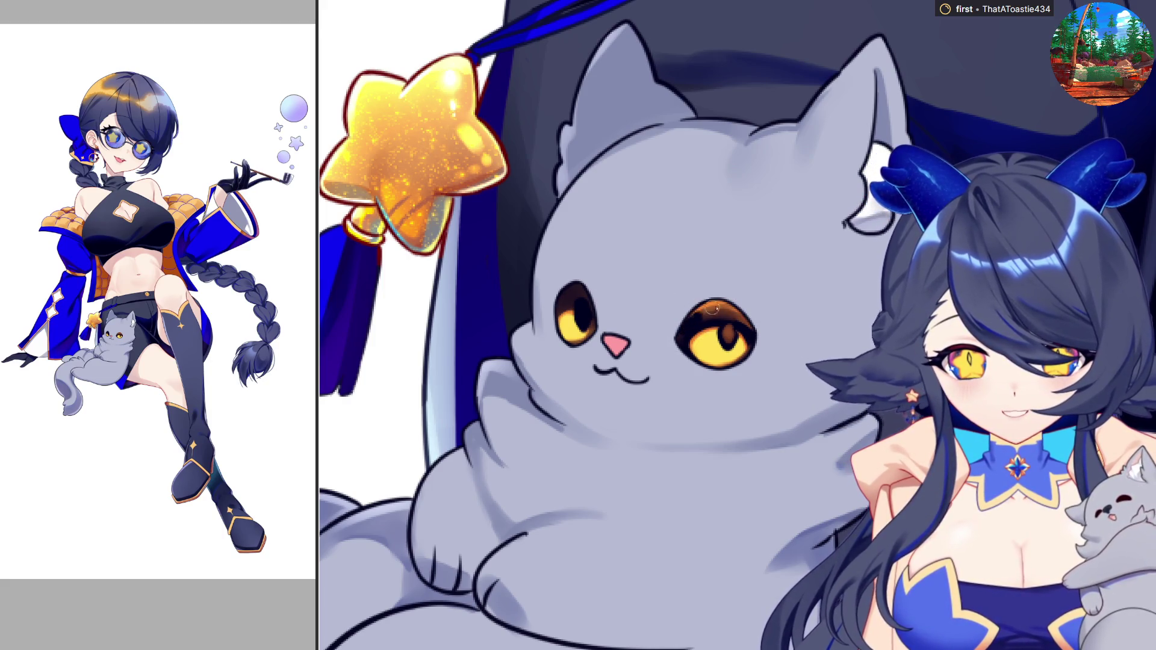
drag(692, 316, 732, 298)
key(bracketright)
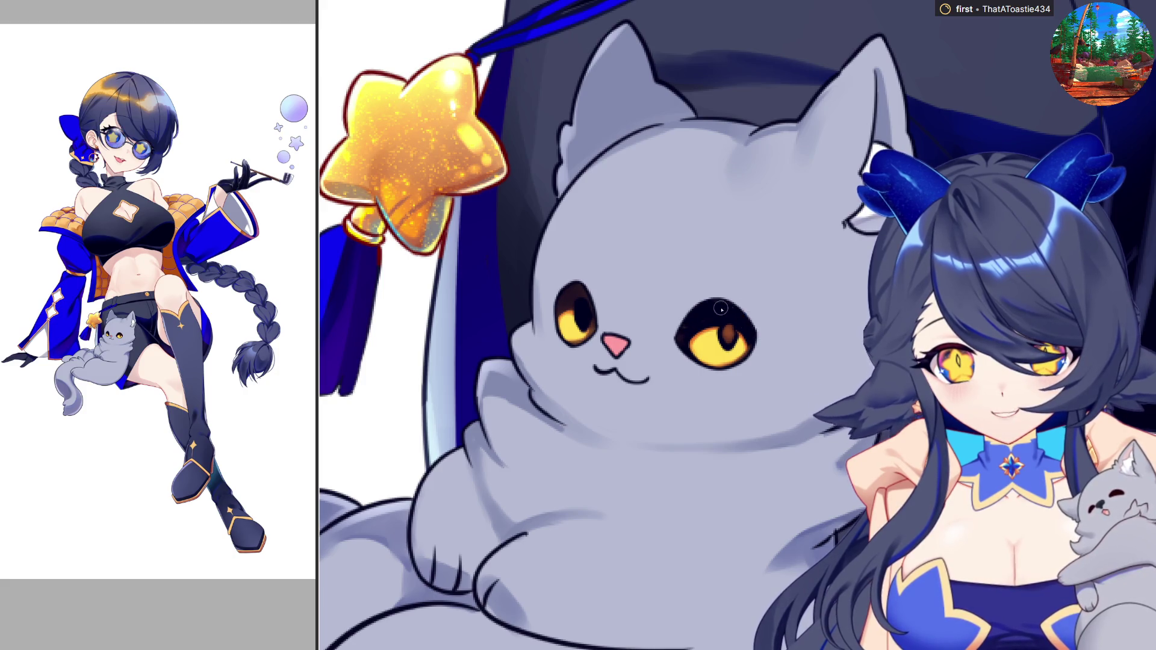
key(m)
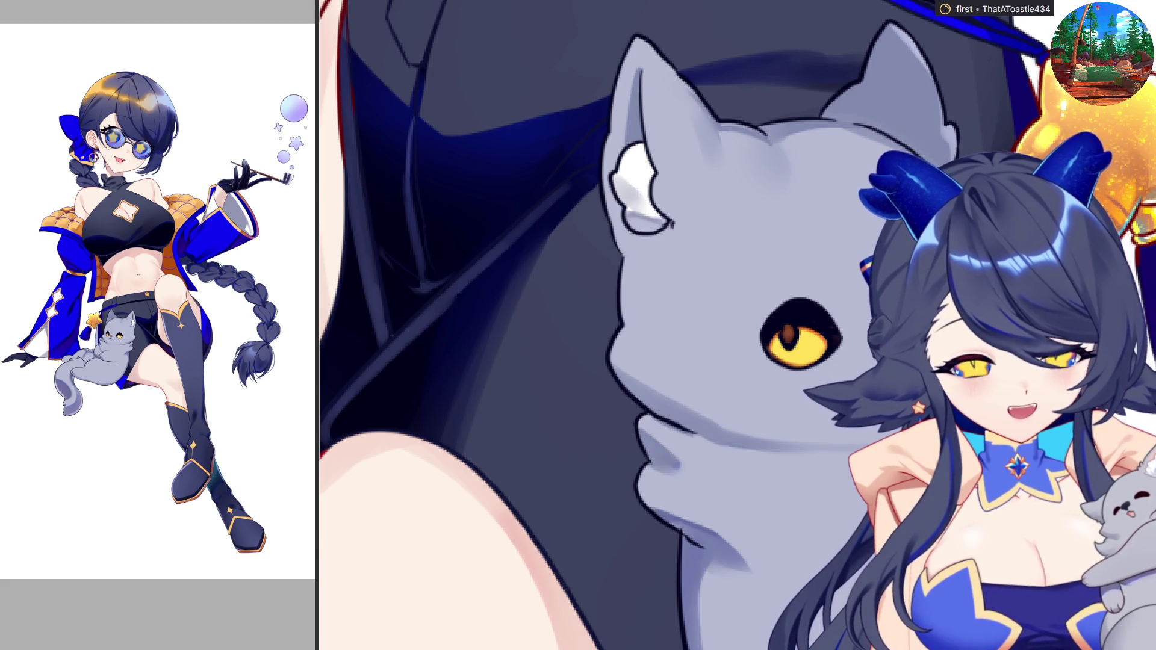
Return the canvas to normal orientation and add a small brown mark inside the eye
key(m)
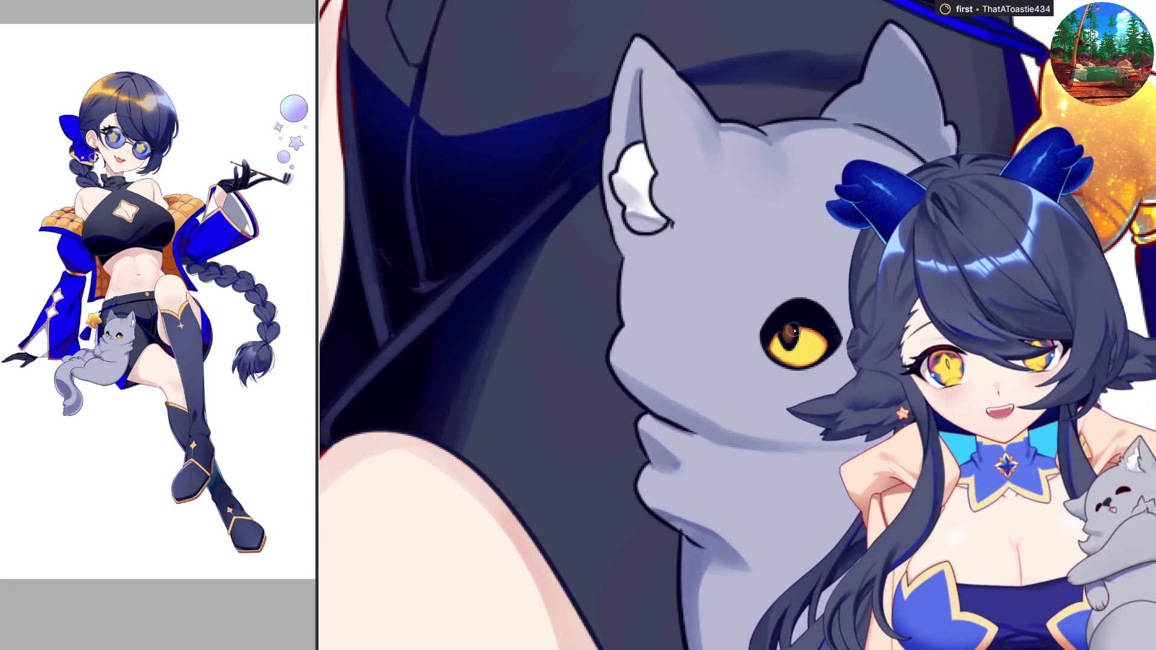
drag(794, 331, 823, 330)
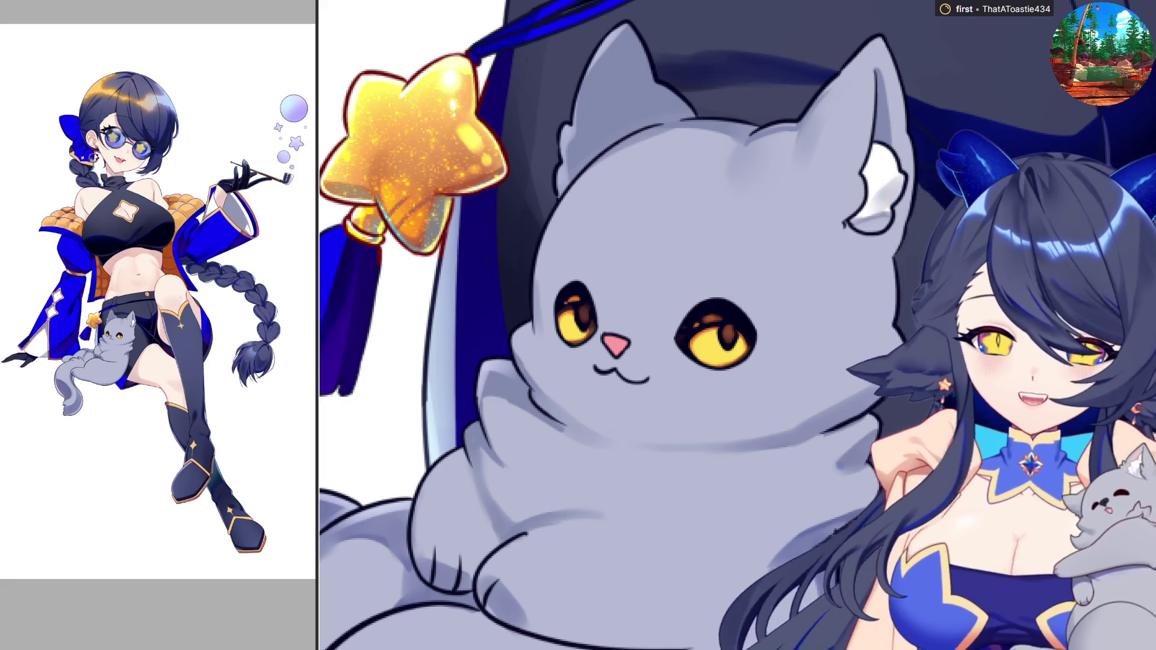
Add an orange highlight and a large glowing dab atop the right eye, then darken the nose's lower edge
drag(711, 303, 714, 309)
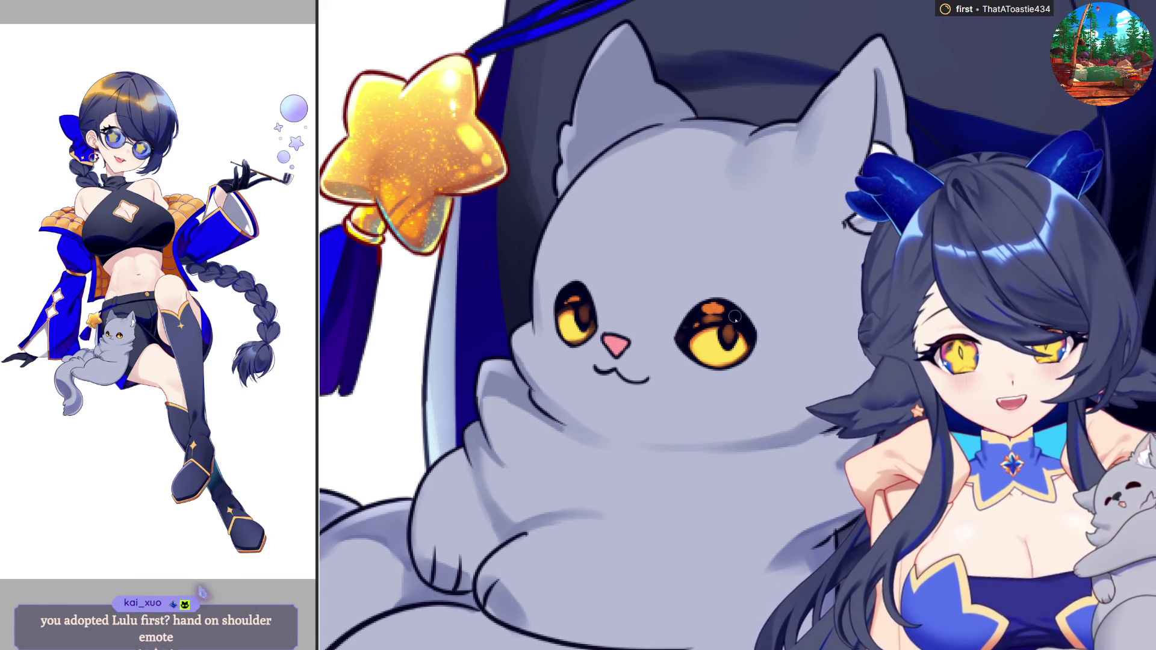
key(bracketright)
key(bracketright)
key(bracketright)
click(714, 309)
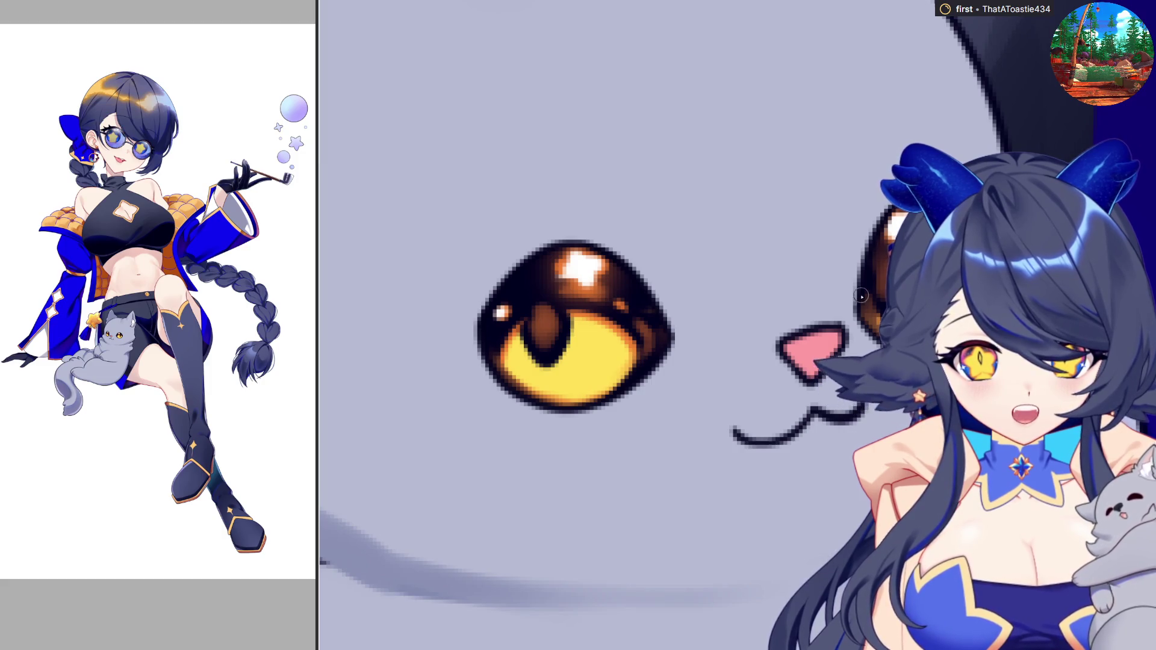
drag(793, 343, 823, 355)
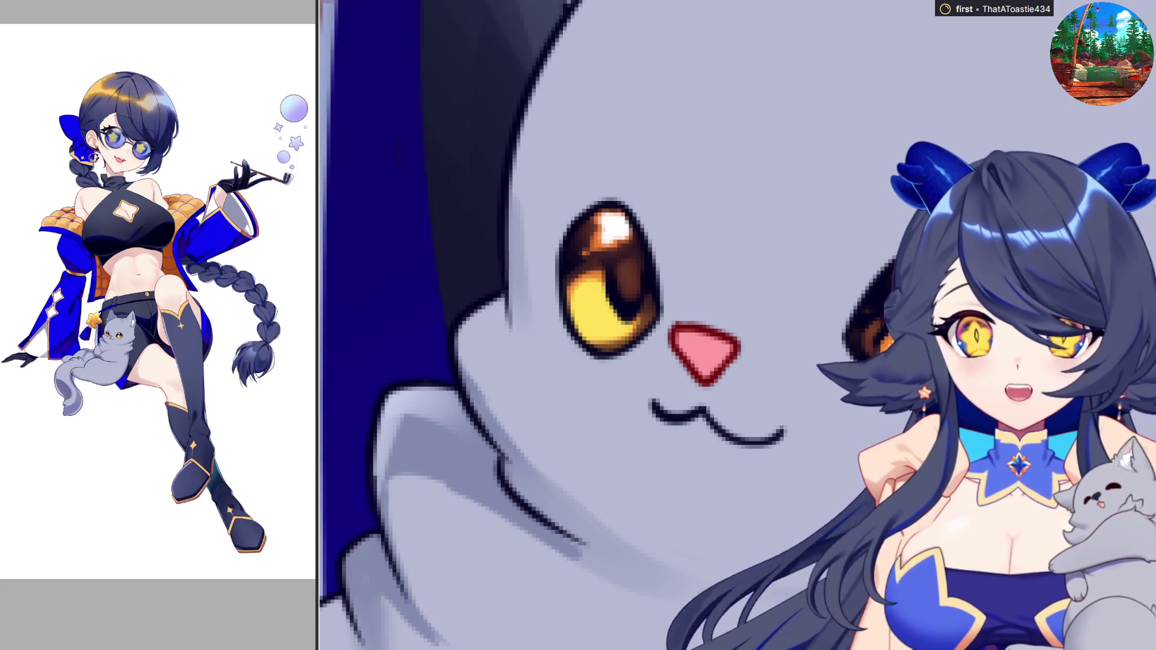
Shade the top of the cat's nose with a lighter tone and zoom back out
mouse_move(685, 360)
mouse_down()
mouse_move(732, 360)
mouse_move(713, 366)
mouse_up()
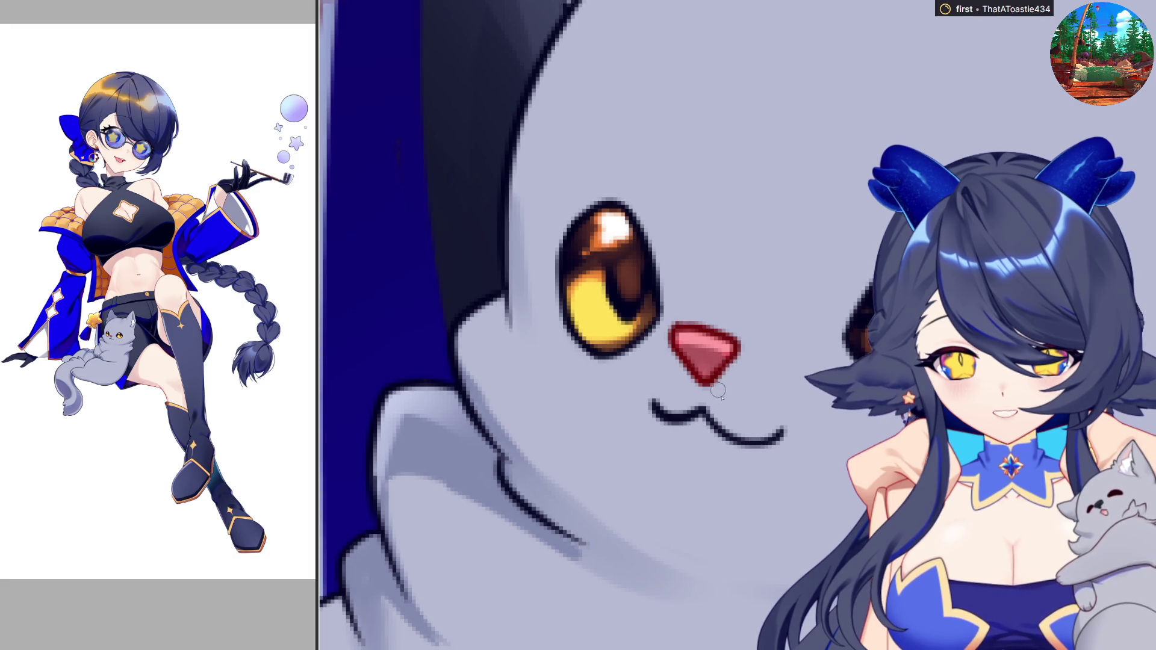
scroll(718, 391, down, 3)
scroll(527, 432, down, 3)
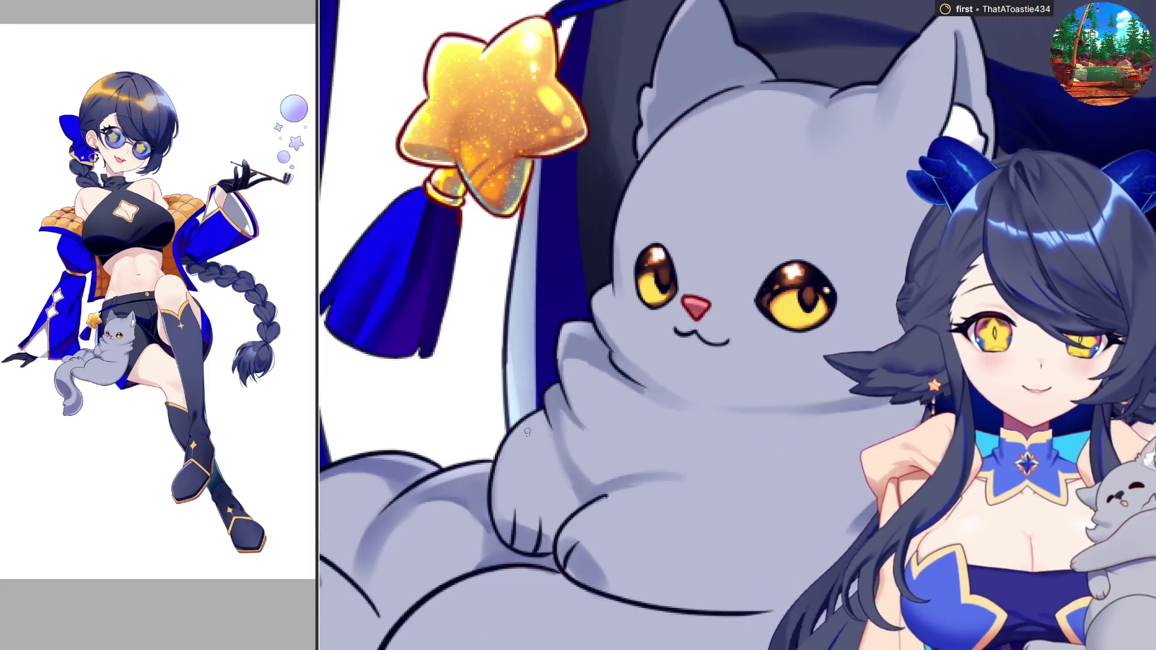
Add soft shading across the cat's chest
scroll(528, 432, down, 3)
scroll(697, 467, down, 1)
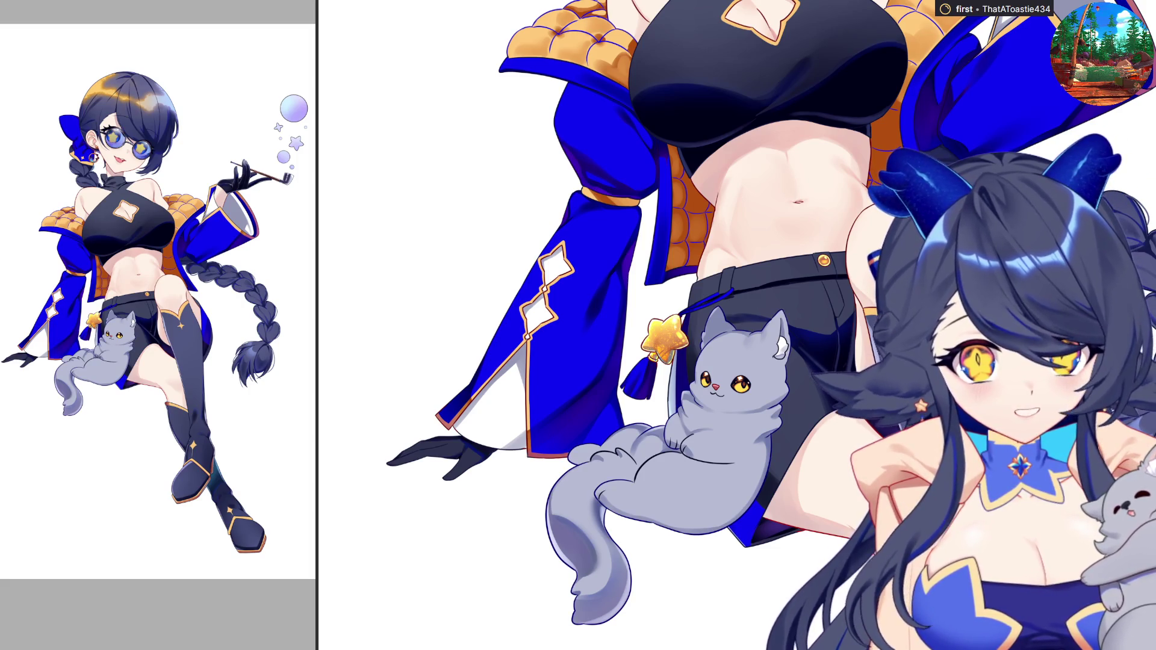
scroll(636, 463, up, 4)
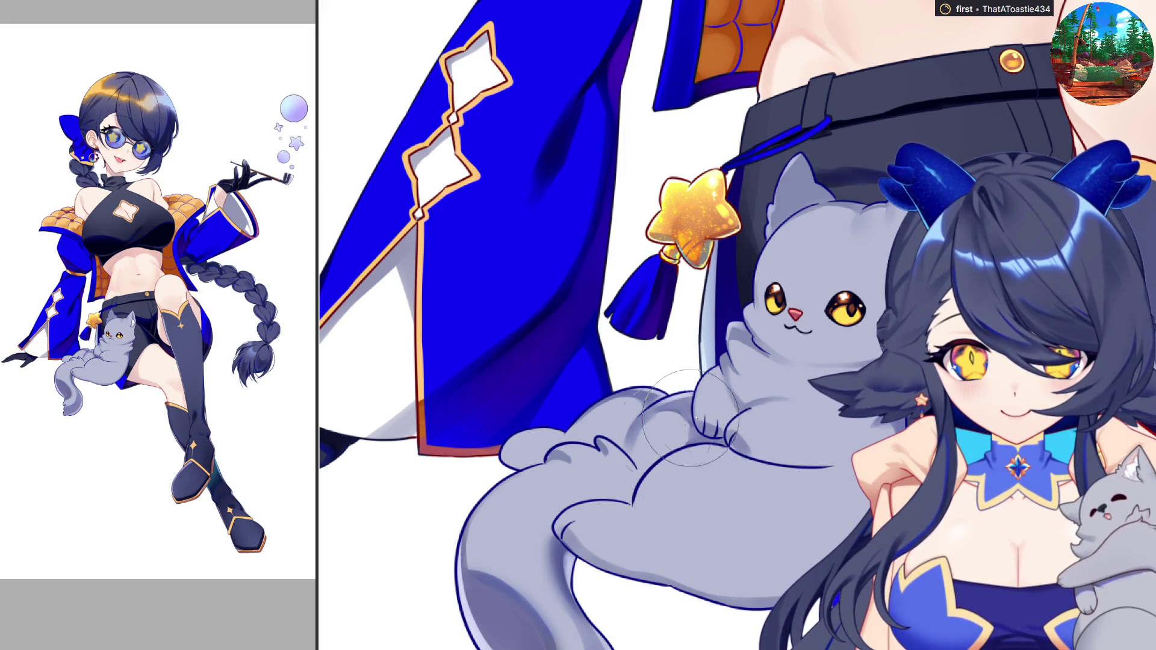
drag(689, 419, 825, 390)
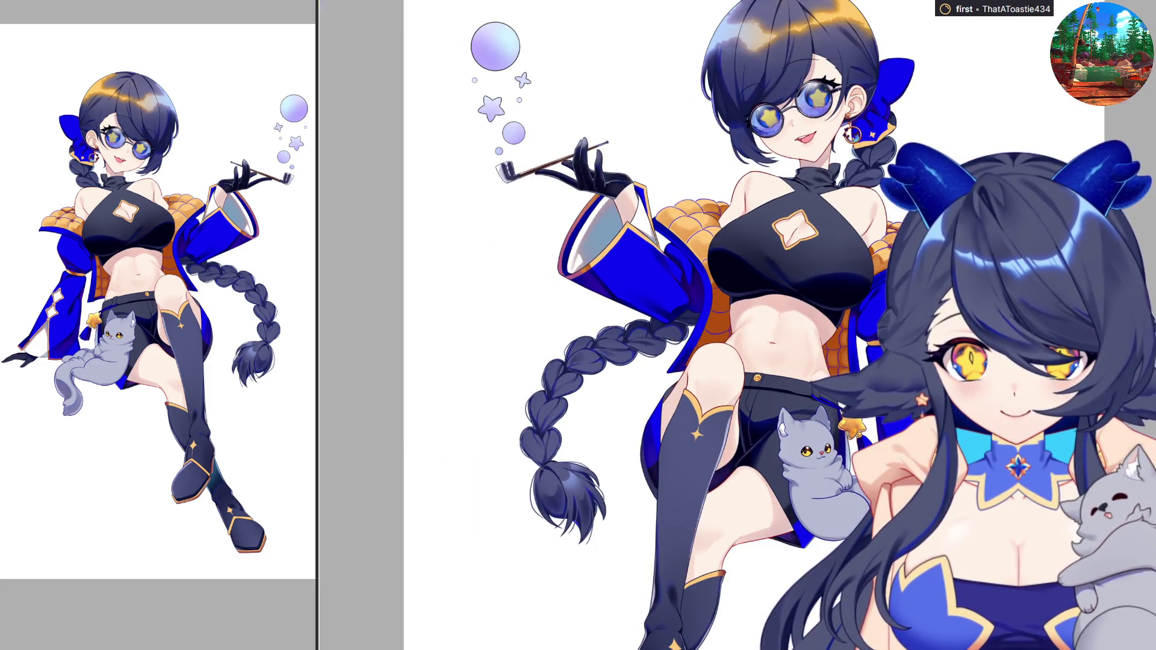
Zoom out until the whole page is in view
key(ctrl+minus)
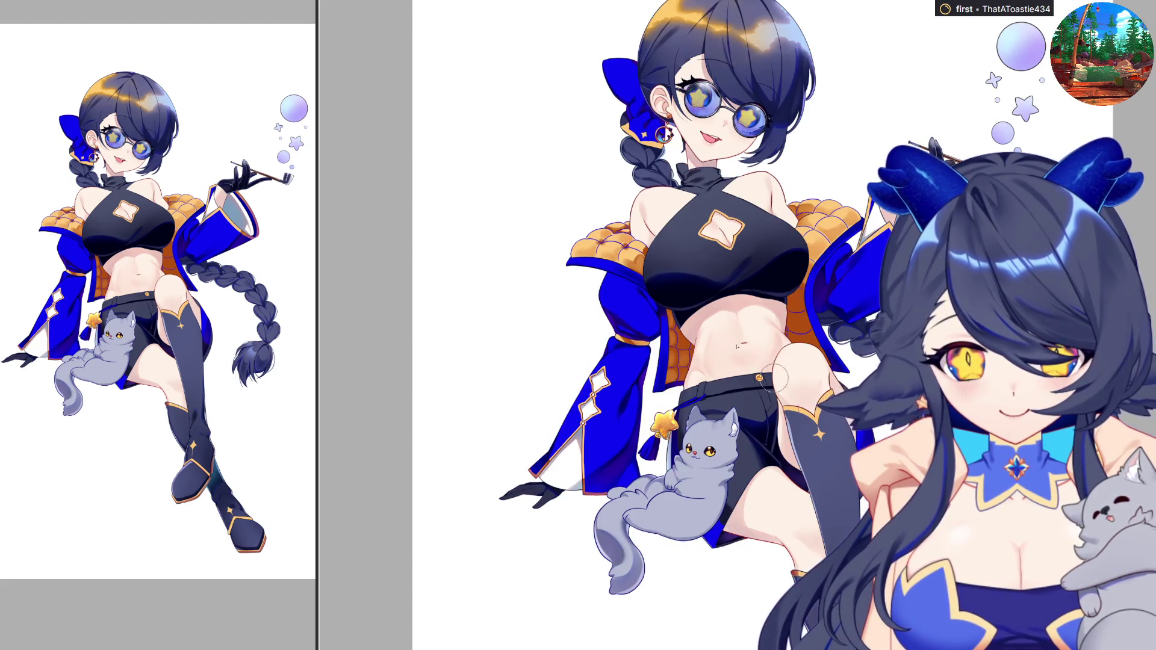
key(ctrl+minus)
key(ctrl+minus)
scroll(954, 162, up, 2)
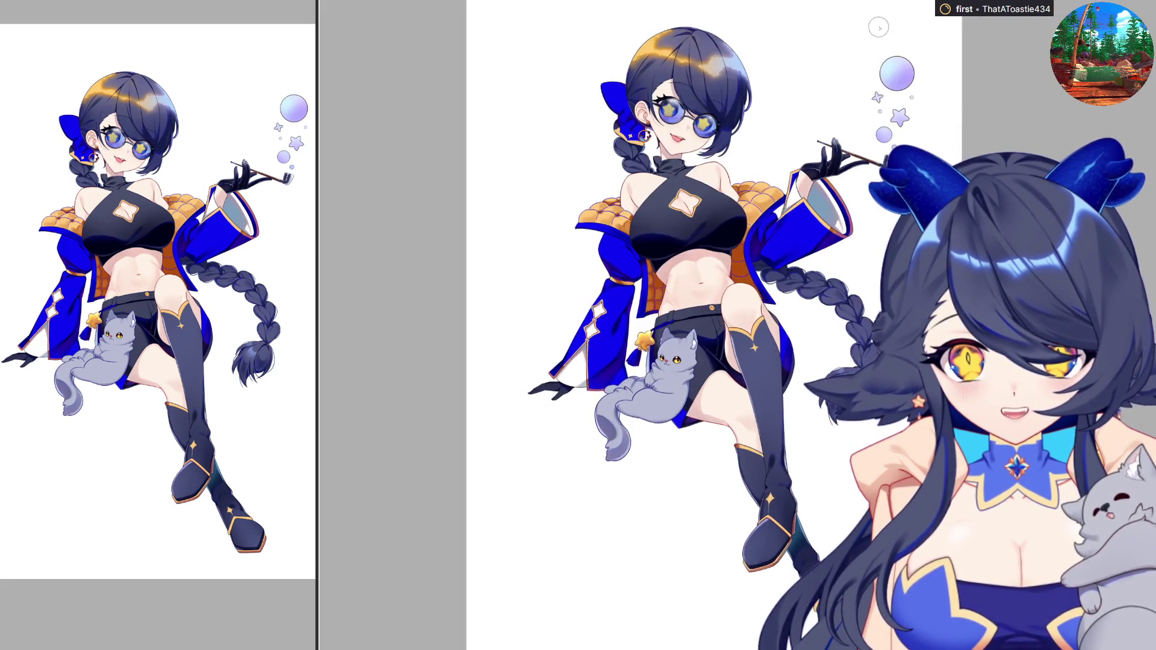
scroll(954, 163, up, 3)
scroll(954, 162, up, 2)
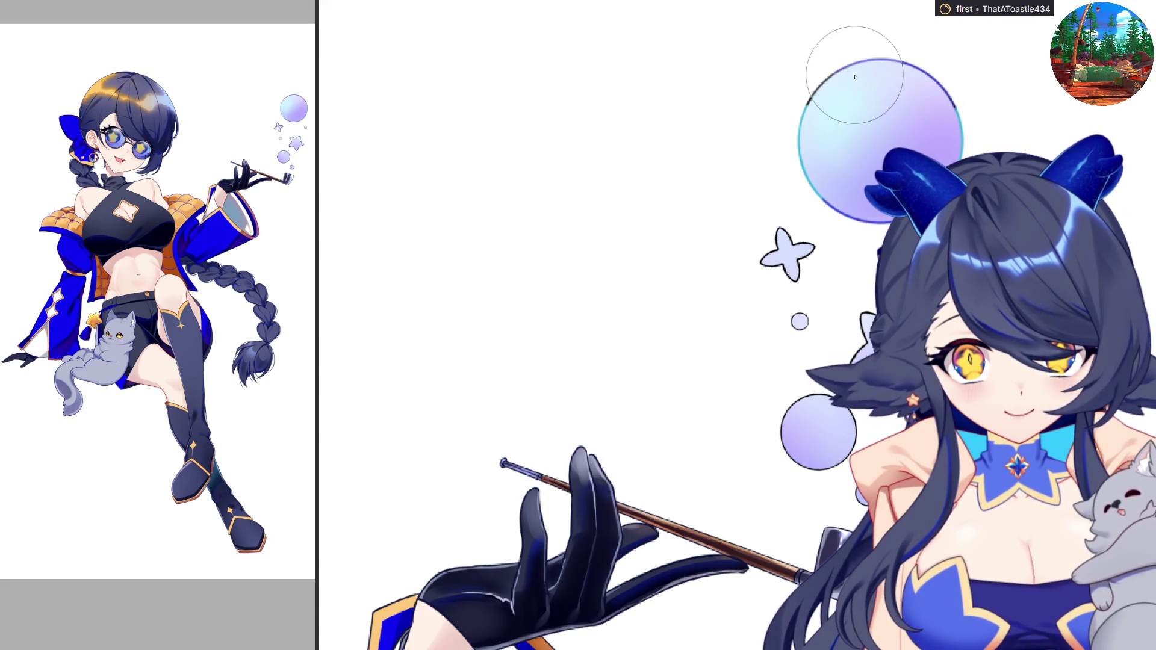
Erase part of the bubble's top outline and shrink the brush for fine edge work
drag(826, 66, 921, 65)
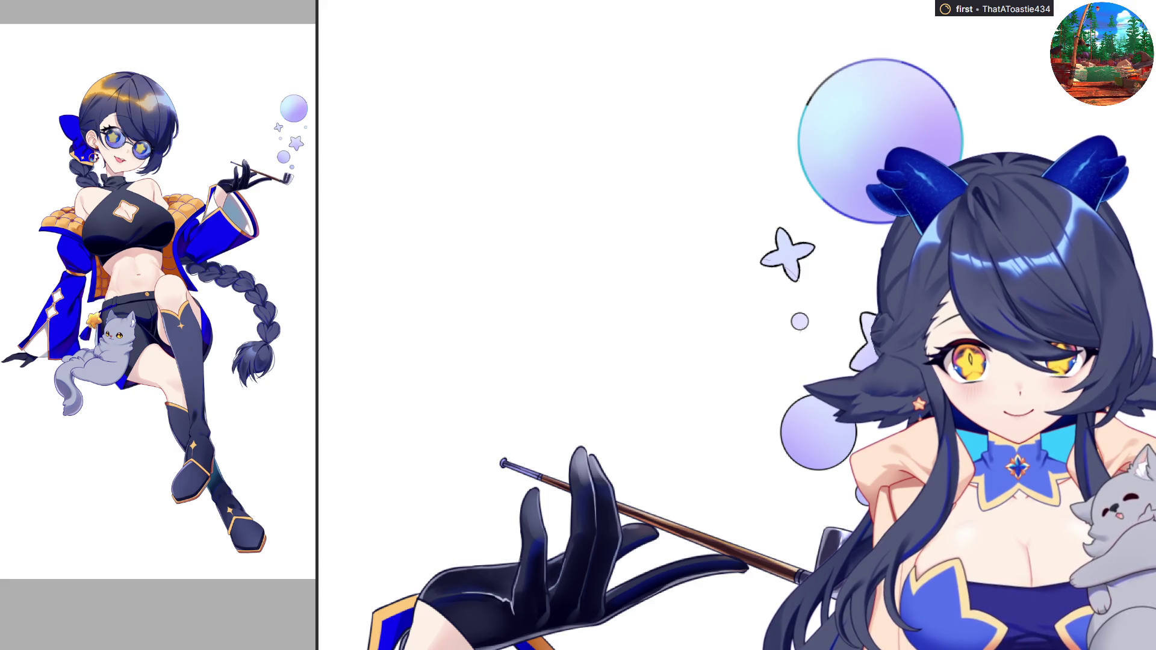
scroll(822, 123, up, 1)
scroll(822, 122, up, 1)
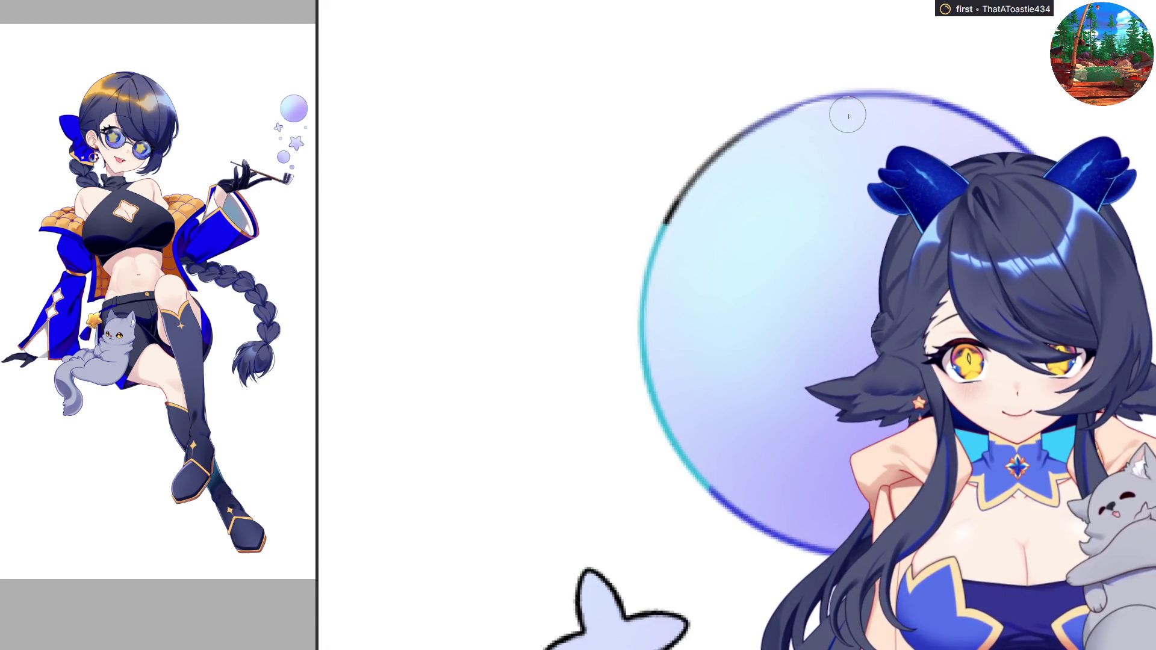
scroll(772, 154, down, 2)
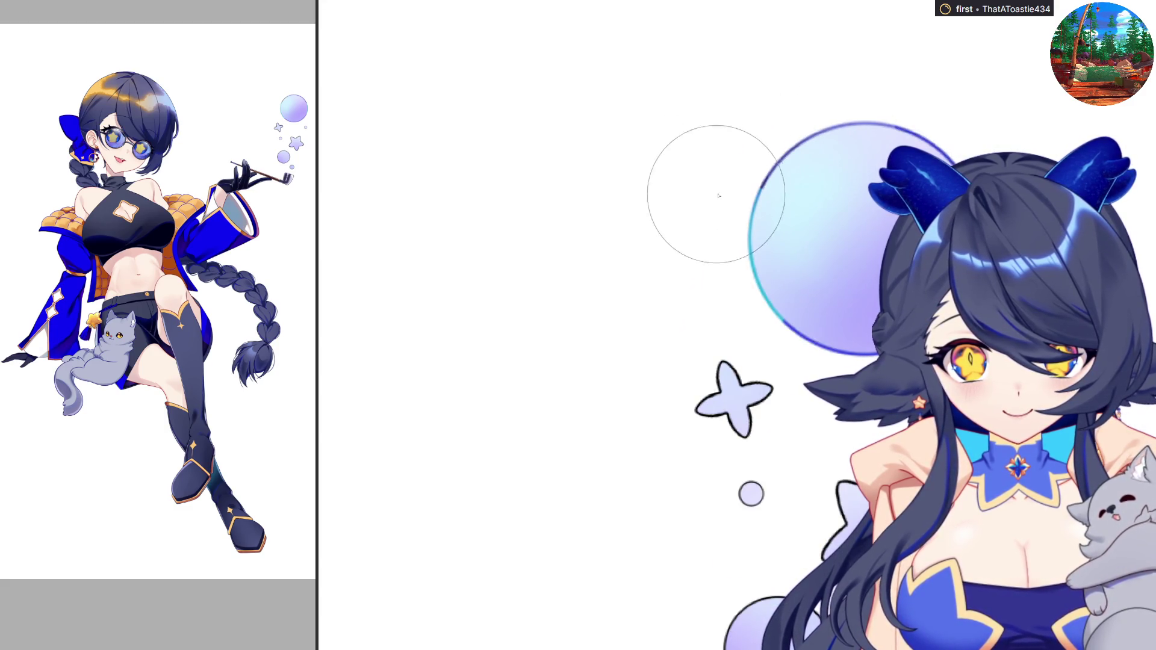
key(p)
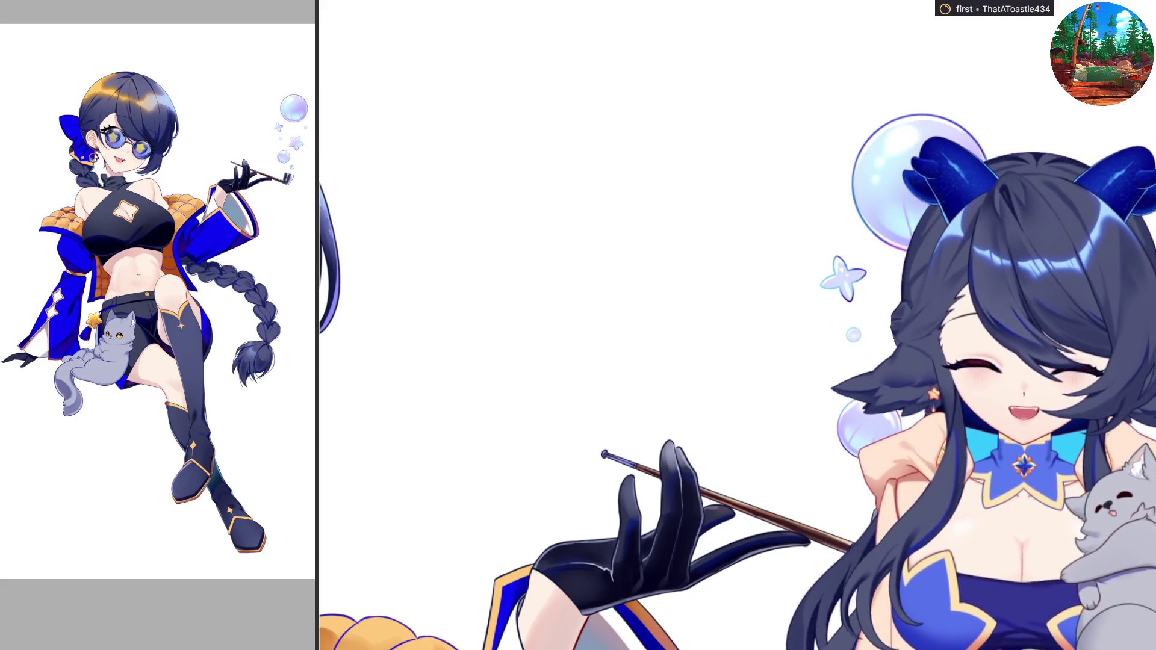
Zoom out, mirror the canvas to check the illustration, pan it up-left, then flip it back
scroll(662, 361, down, 2)
scroll(663, 361, down, 2)
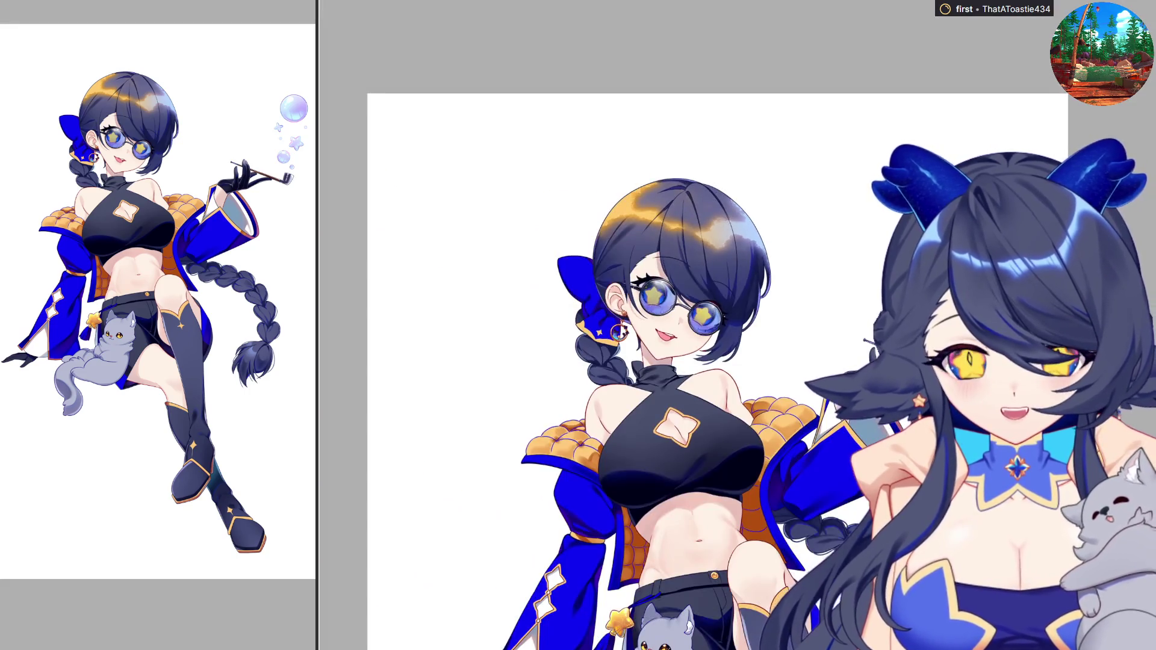
key(h)
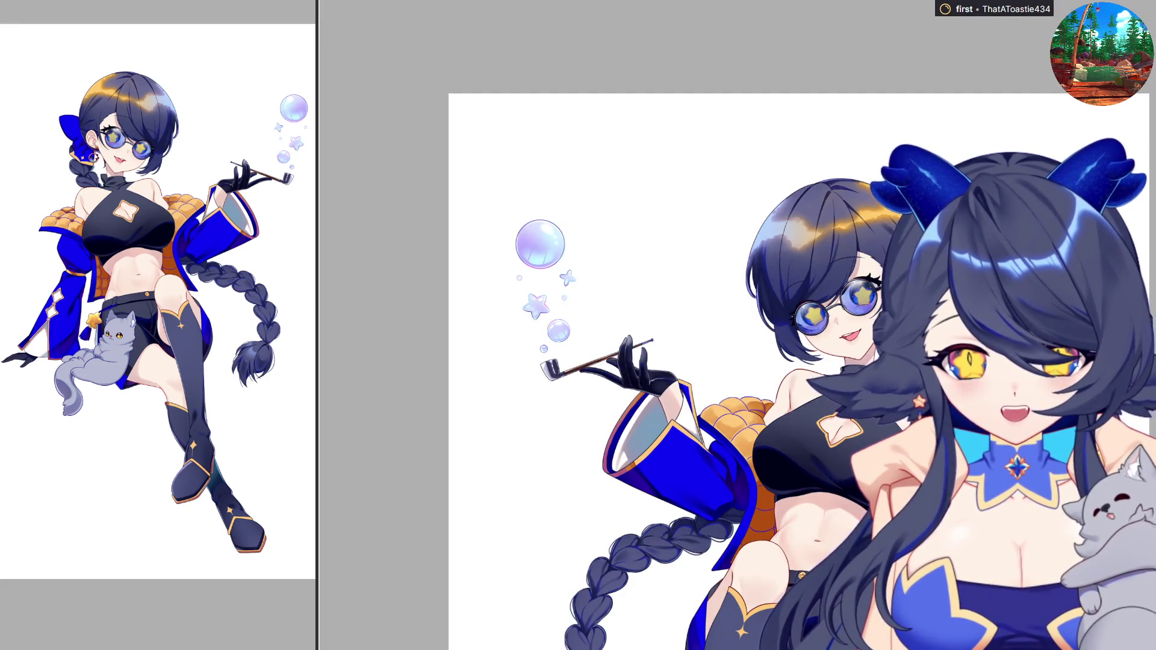
scroll(851, 212, down, 1)
mouse_move(783, 361)
mouse_down()
mouse_move(843, 409)
mouse_move(745, 248)
mouse_up()
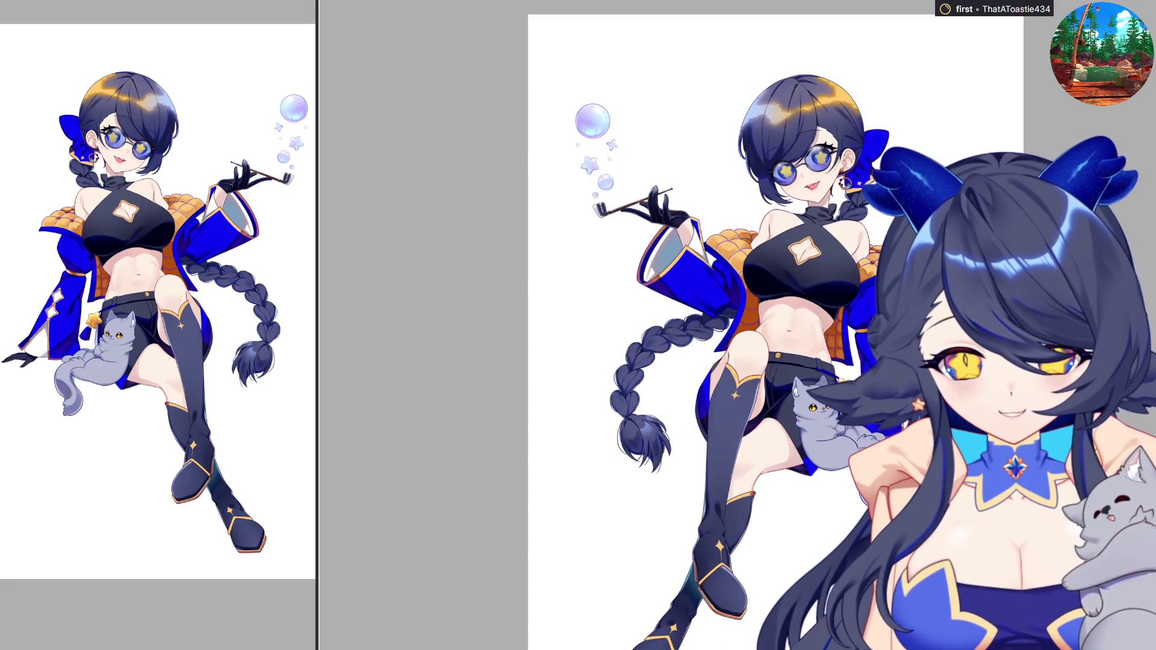
scroll(782, 415, down, 1)
scroll(783, 415, up, 1)
key(h)
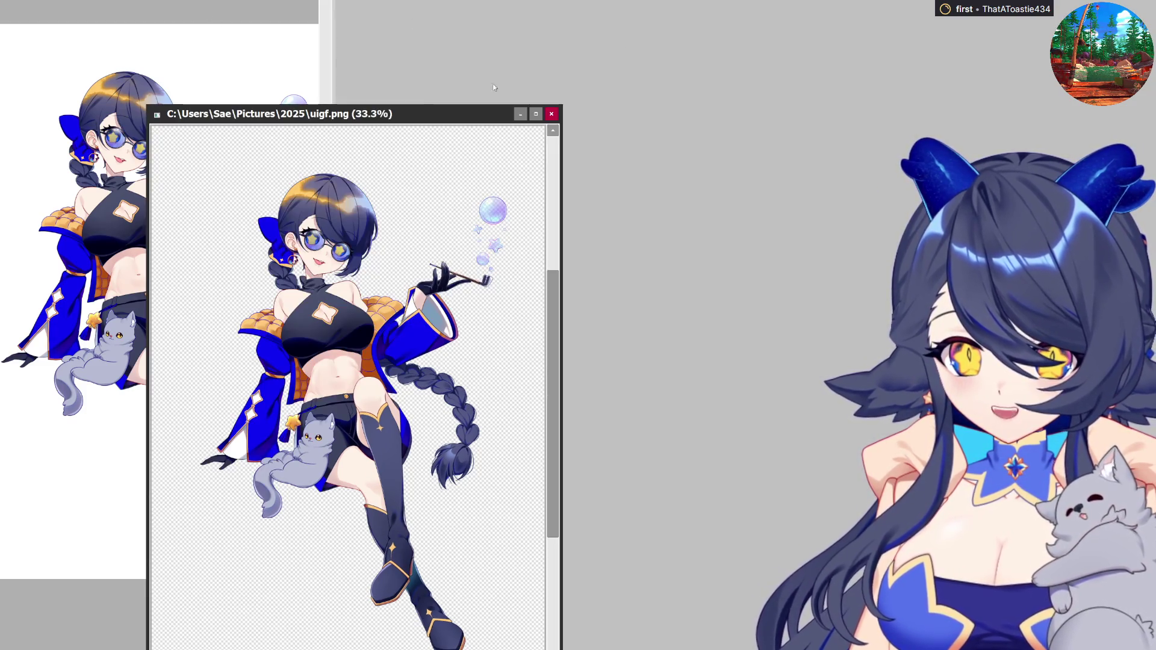
drag(492, 116, 662, 1)
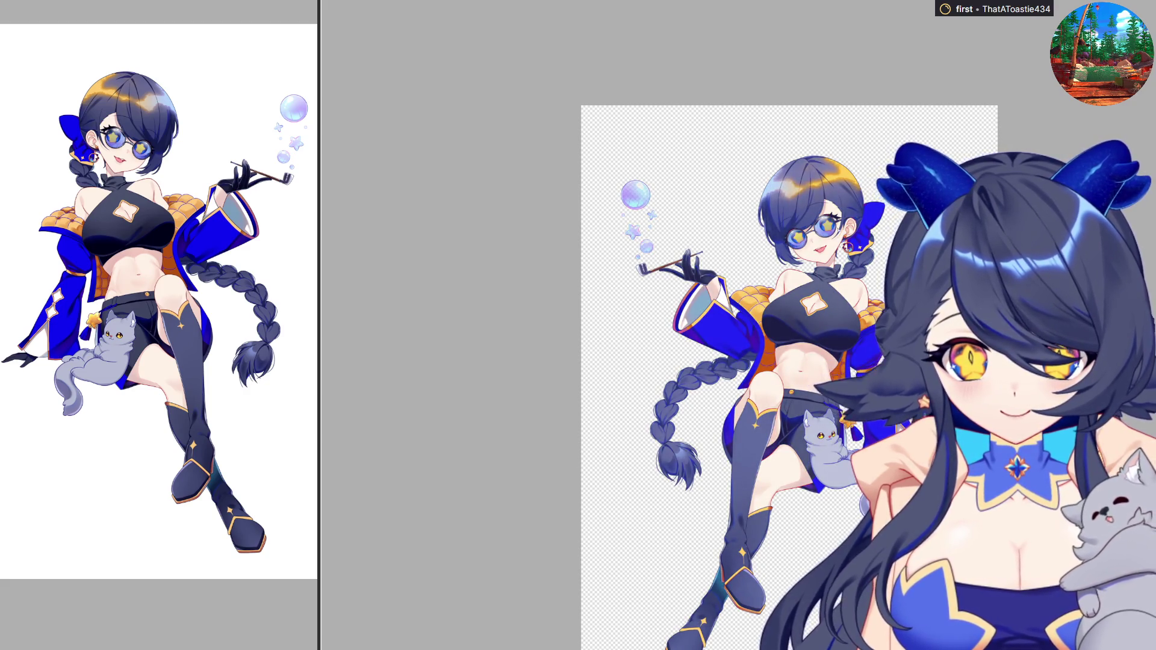
scroll(868, 188, up, 5)
scroll(868, 188, up, 2)
key(m)
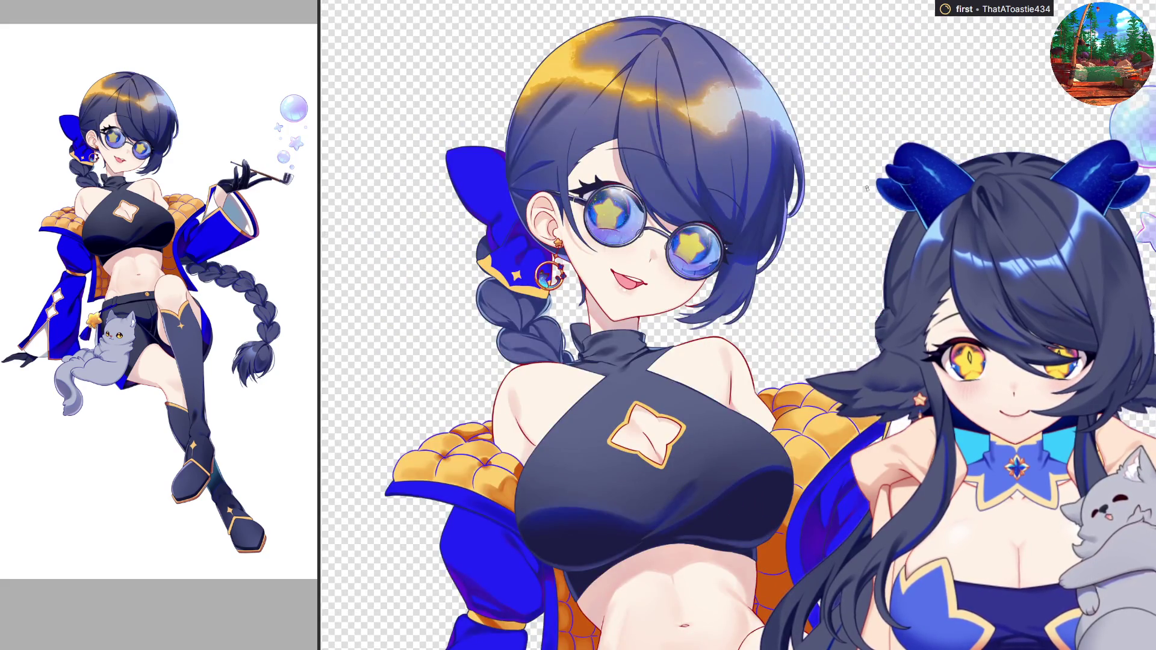
key(m)
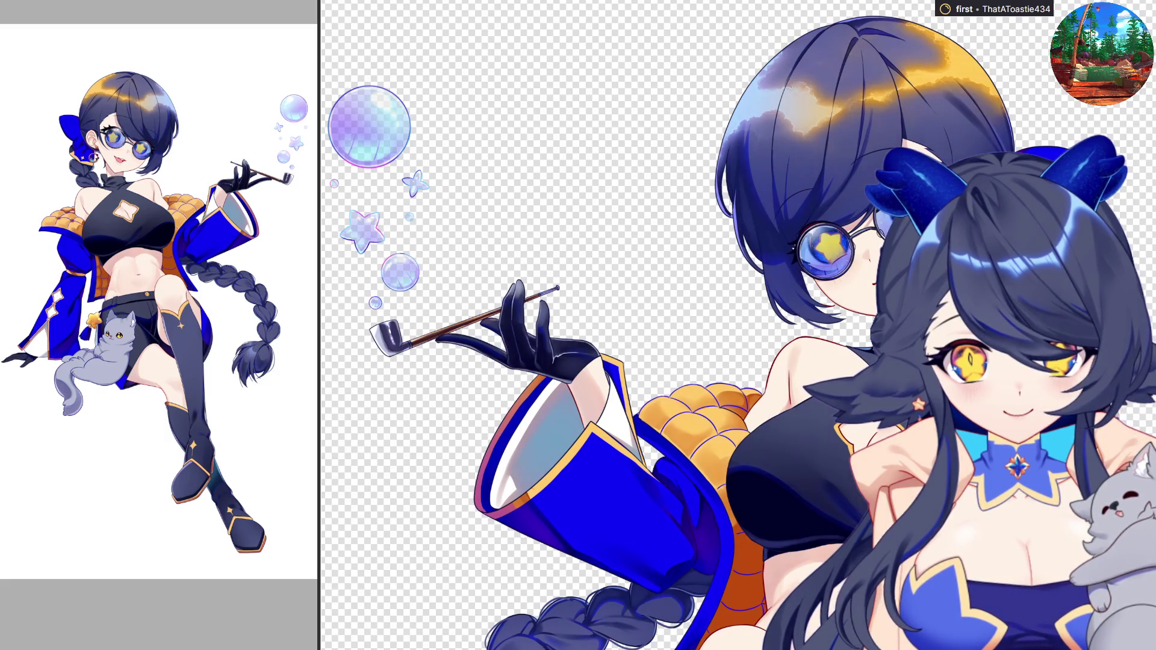
scroll(861, 318, down, 1)
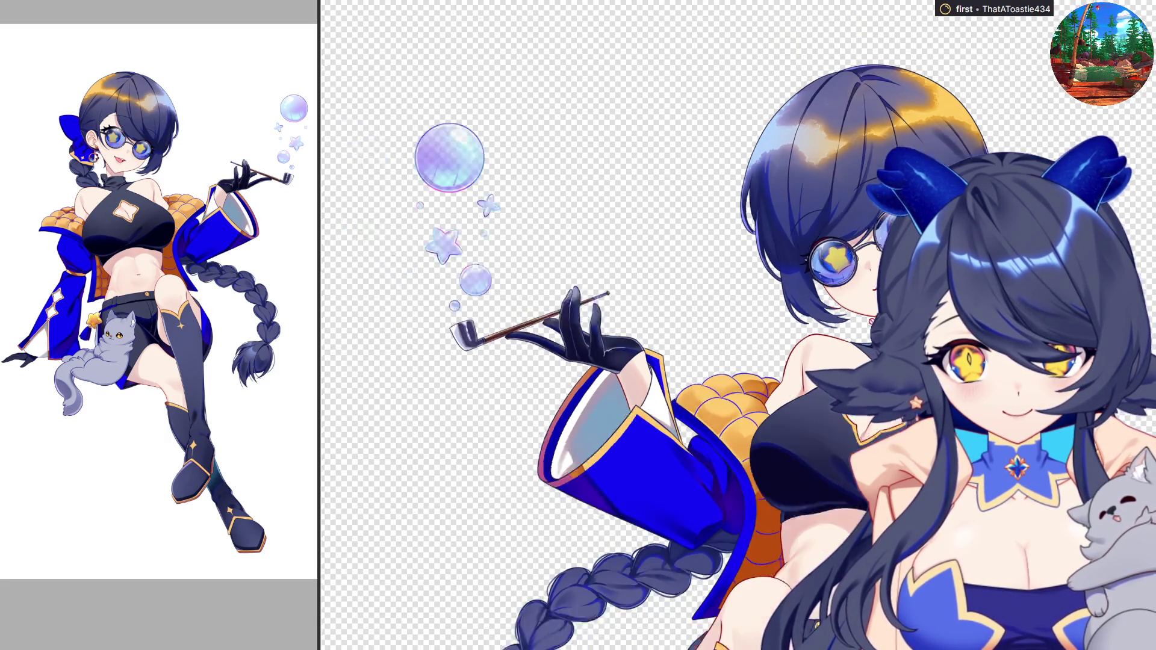
scroll(861, 317, down, 1)
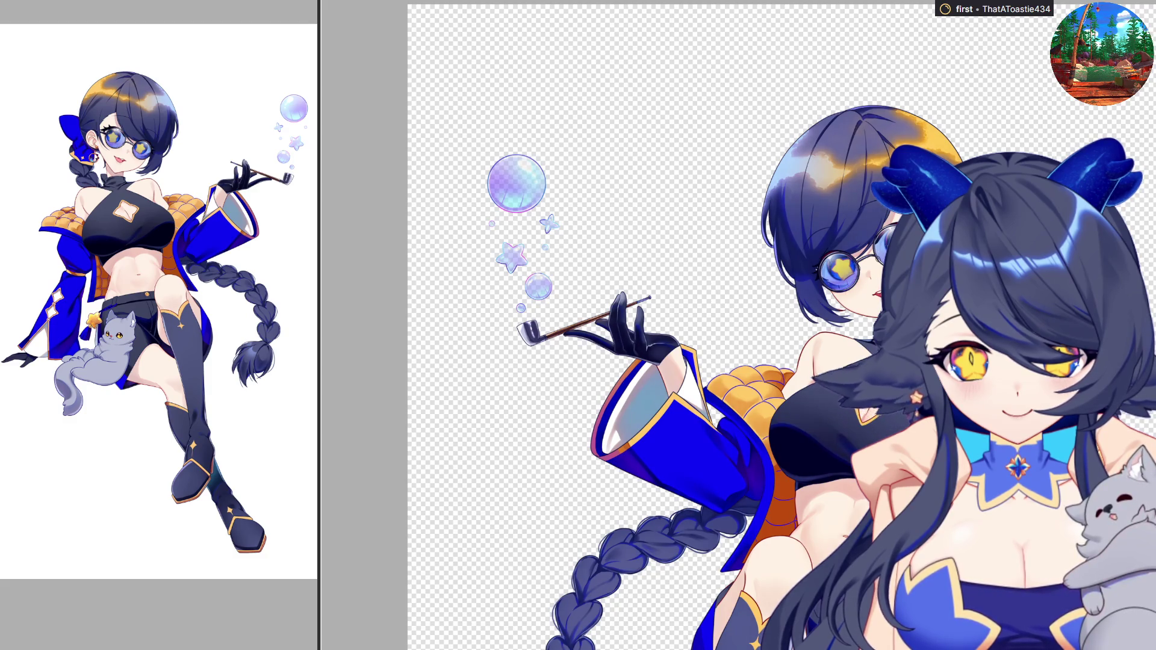
scroll(758, 379, down, 1)
scroll(759, 379, down, 1)
key(h)
scroll(758, 379, down, 1)
scroll(759, 380, down, 1)
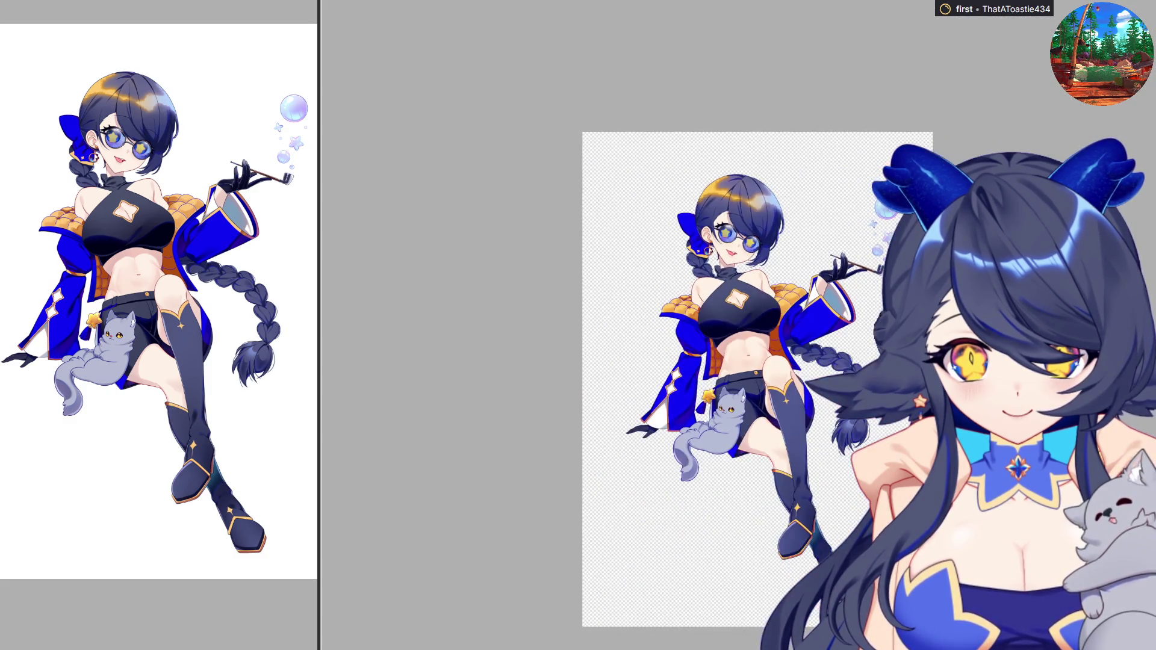
scroll(693, 467, up, 1)
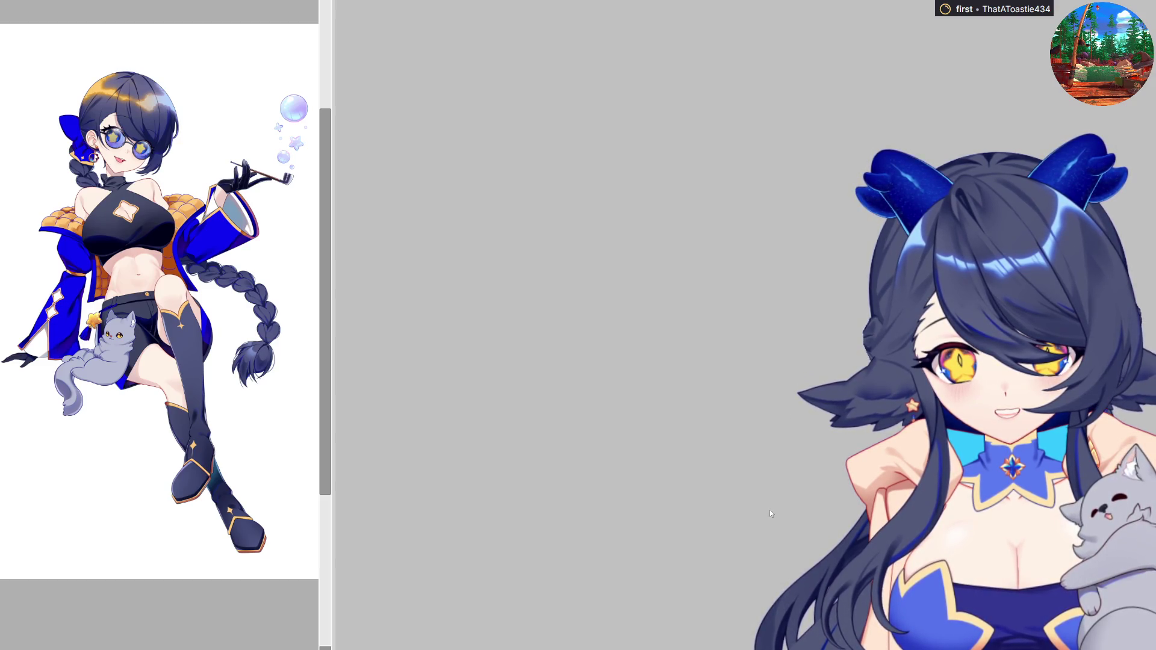
Zoom in on the upper face sketches and hide the white head fill with the red bow
drag(373, 135, 523, 0)
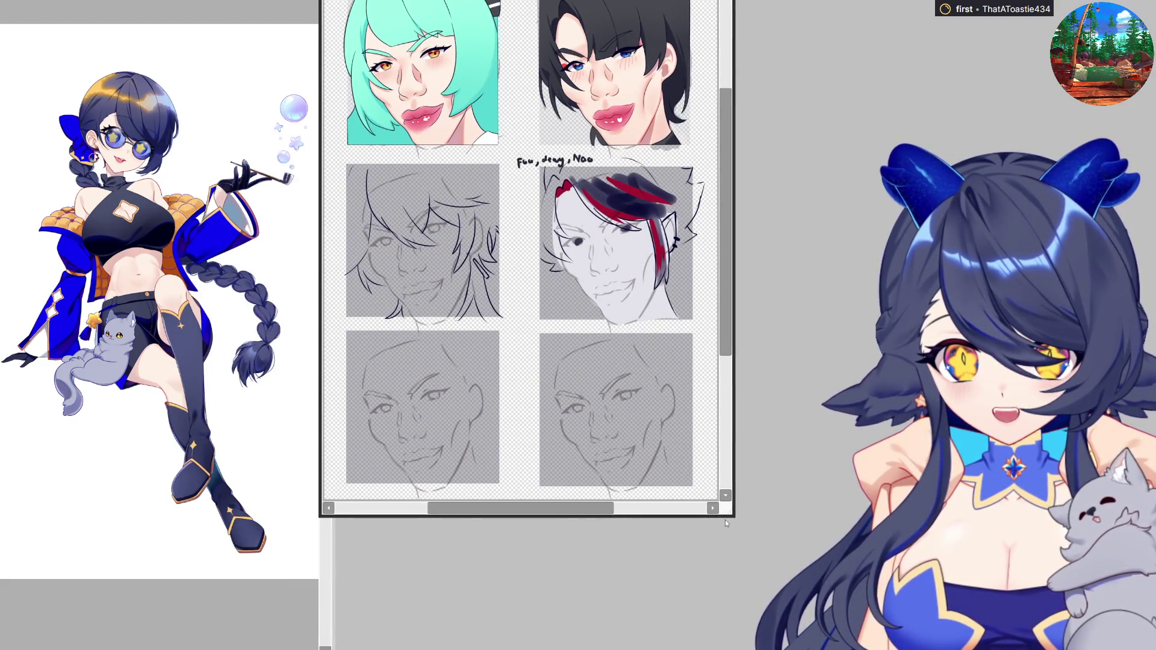
key(ctrl+0)
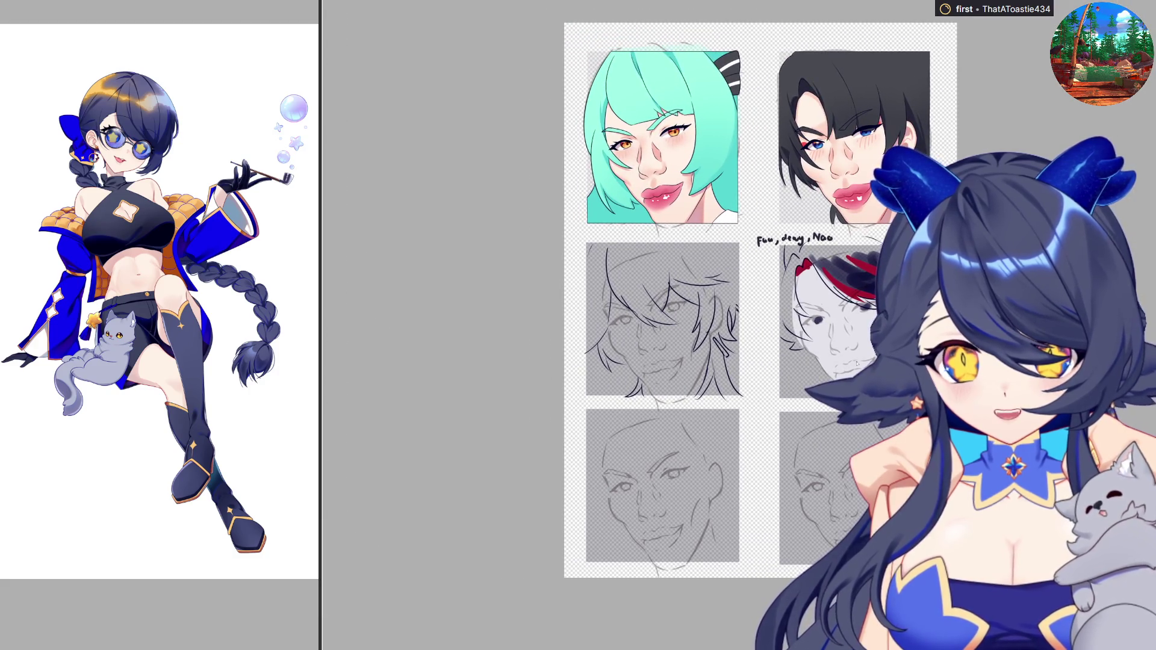
key(ctrl+plus)
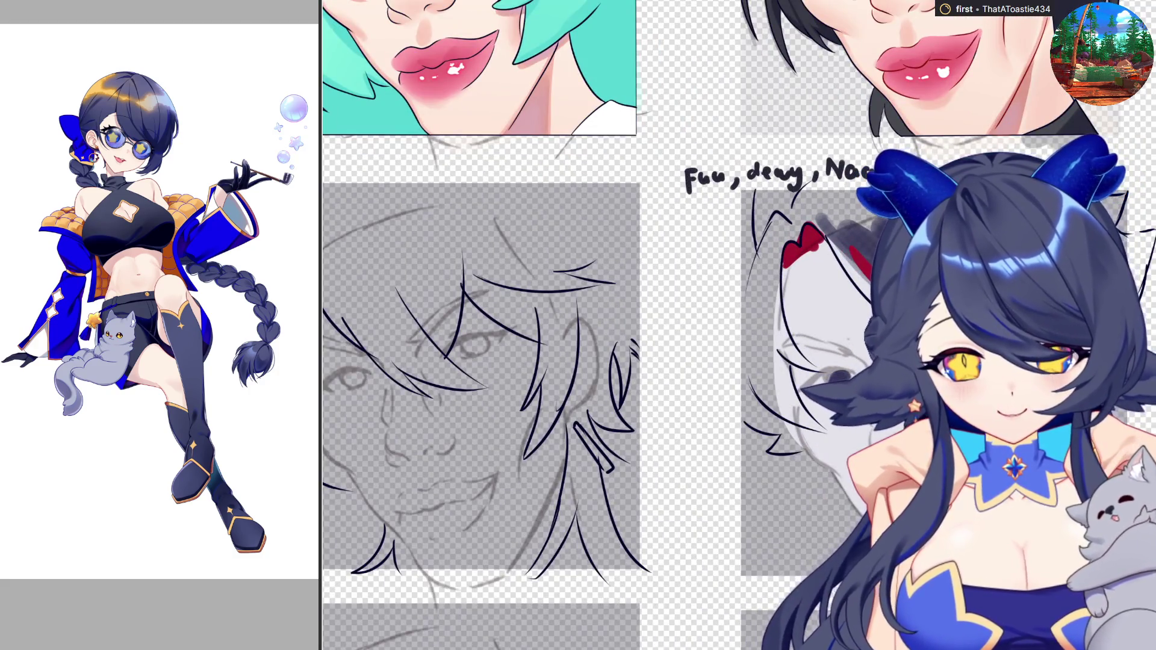
key(ctrl+plus)
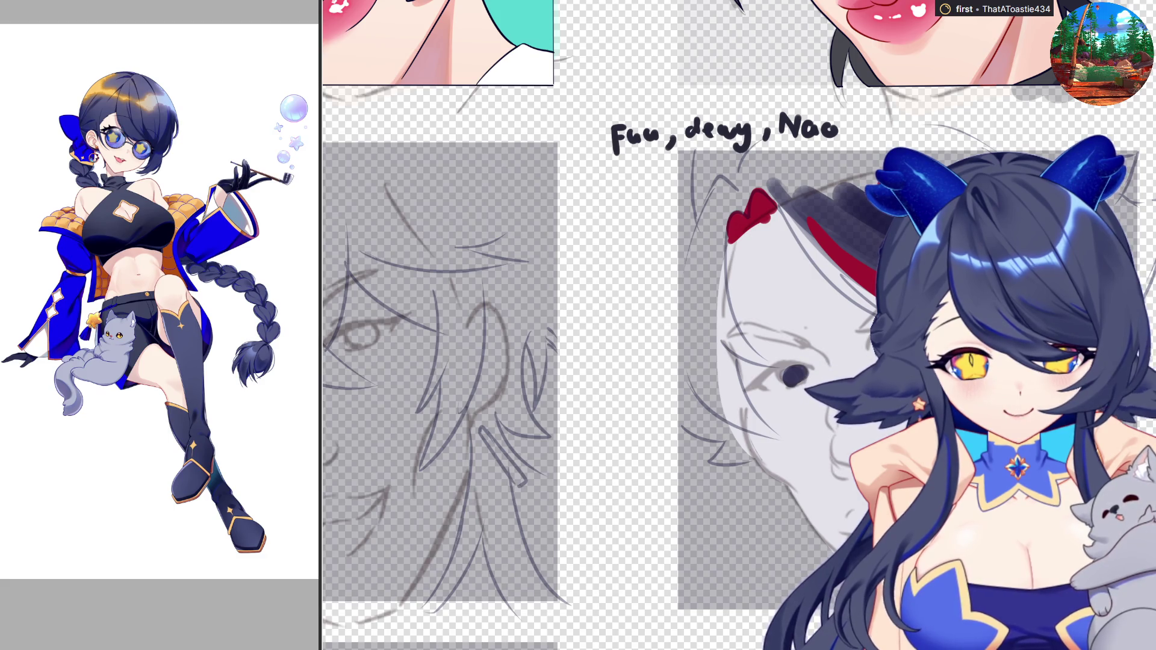
key(ctrl+z)
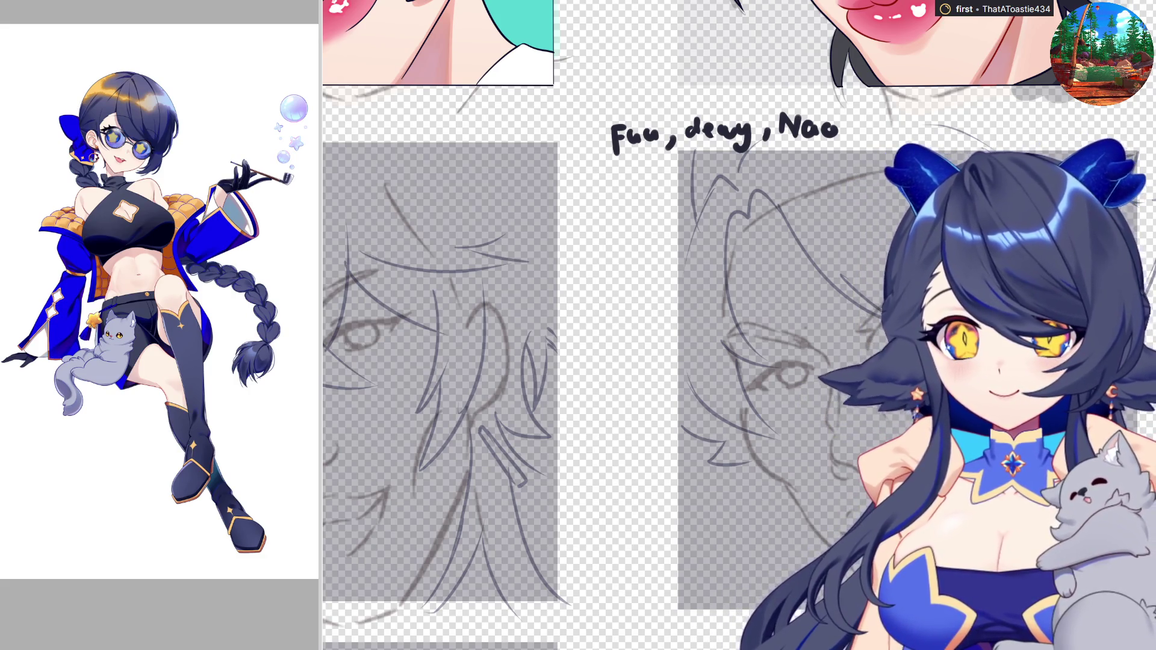
scroll(733, 325, down, 1)
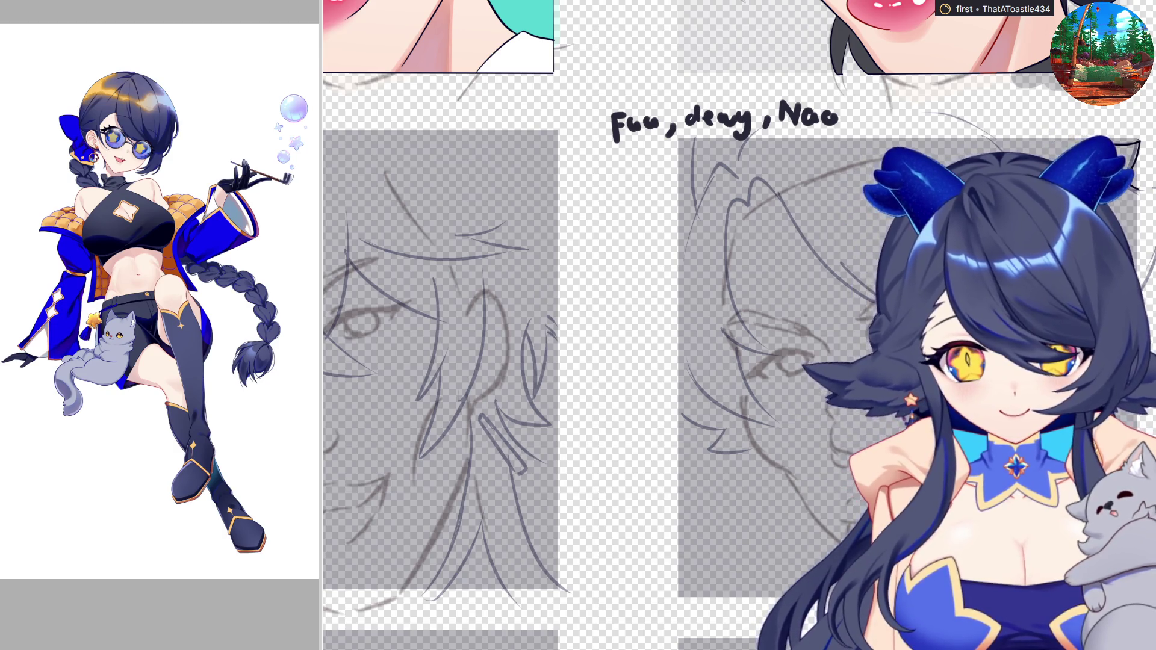
Zoom in close on the right face sketch's eye area
scroll(739, 325, up, 3)
scroll(739, 325, up, 2)
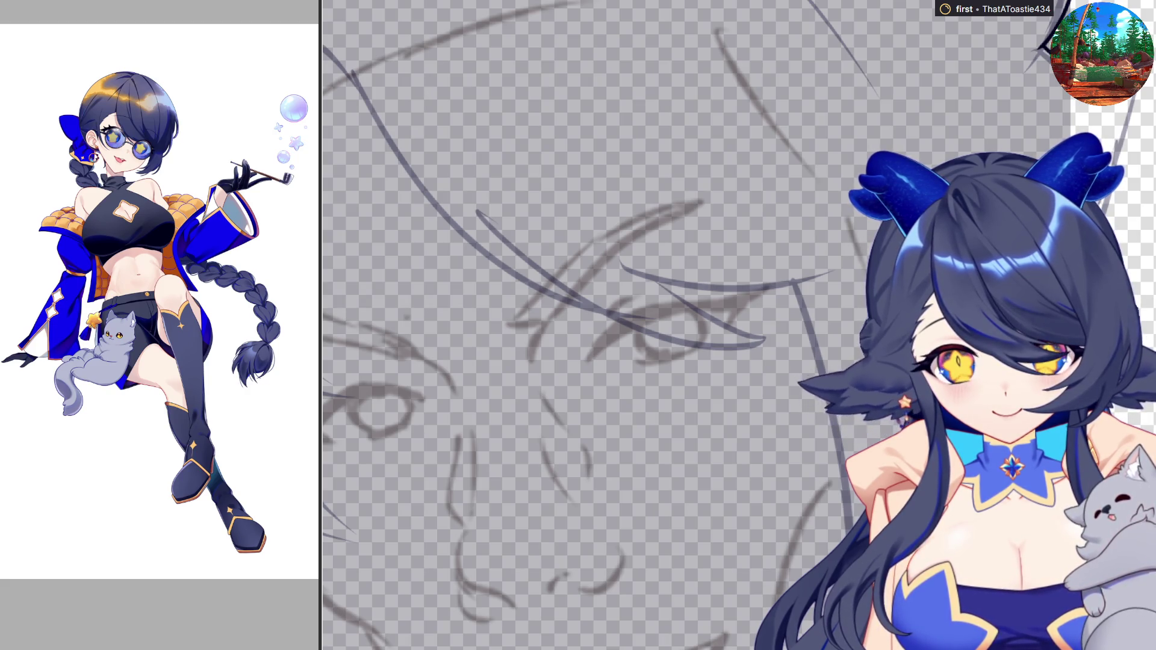
With the view mirrored, ink a long dark line down from the ear tip, redrawing it once
scroll(603, 325, down, 3)
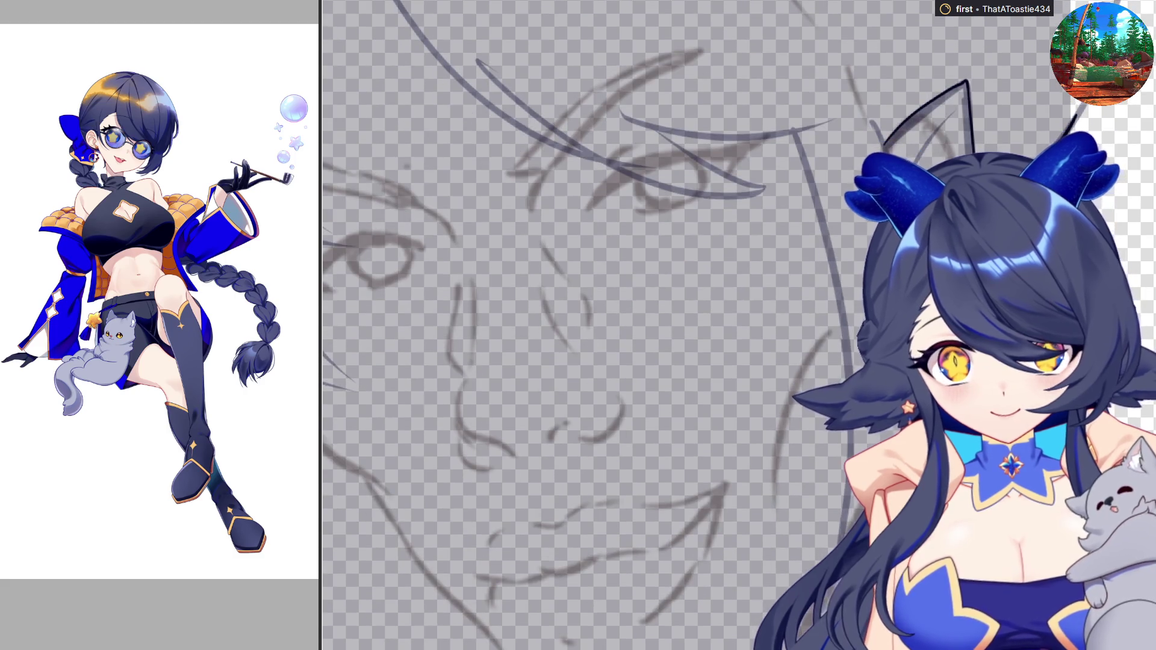
key(m)
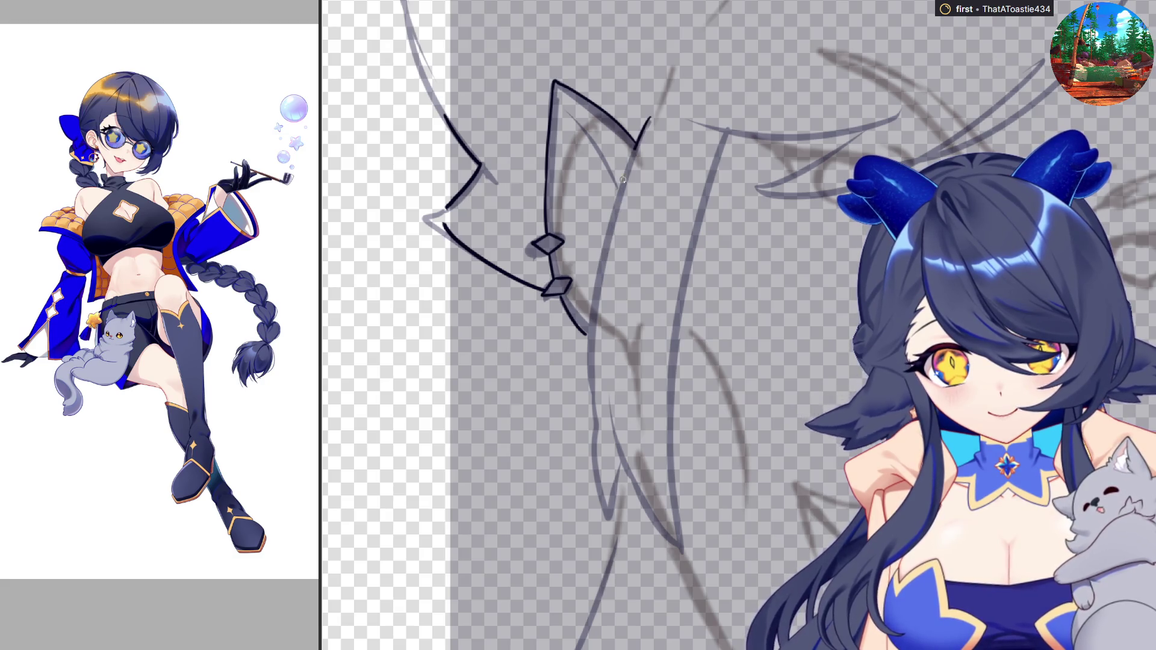
drag(648, 120, 593, 414)
key(ctrl+z)
mouse_move(649, 121)
mouse_down()
mouse_move(593, 402)
mouse_move(915, 415)
mouse_up()
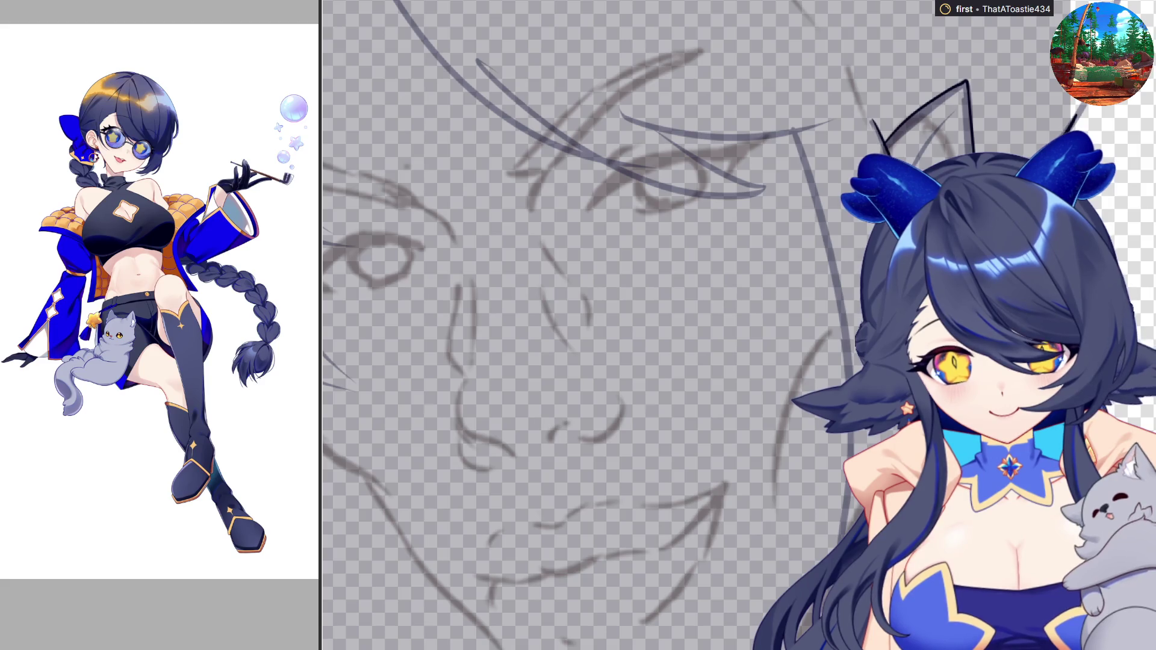
drag(1059, 500, 644, 499)
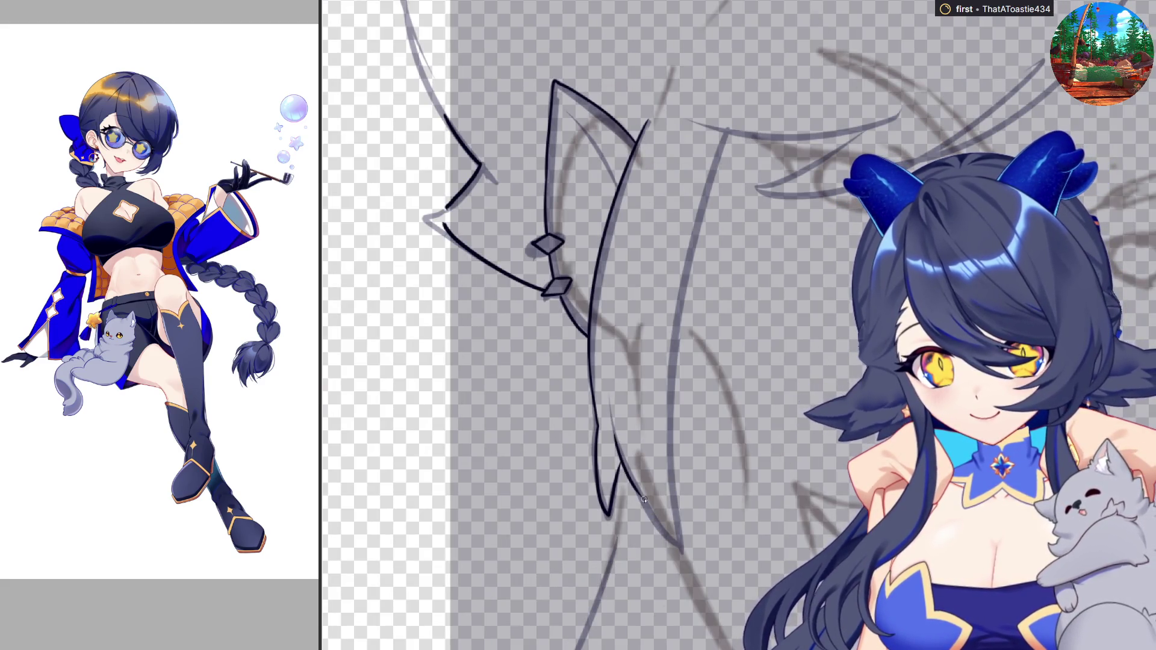
drag(640, 494, 671, 464)
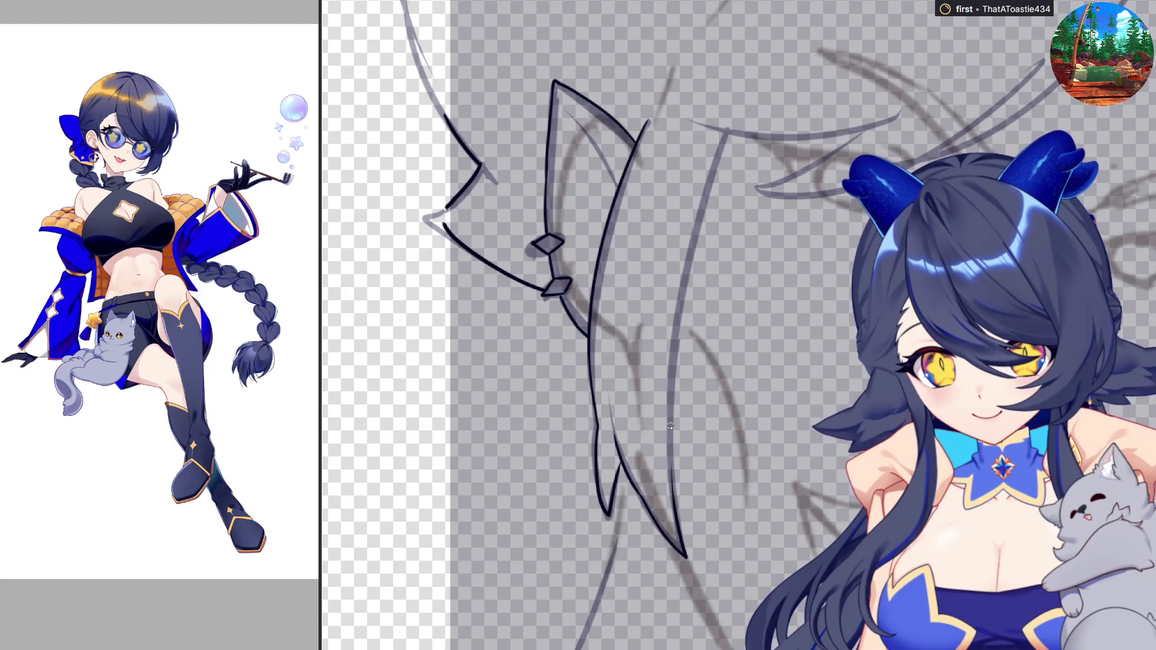
Flip the view back and forth to check the ear linework
key(h)
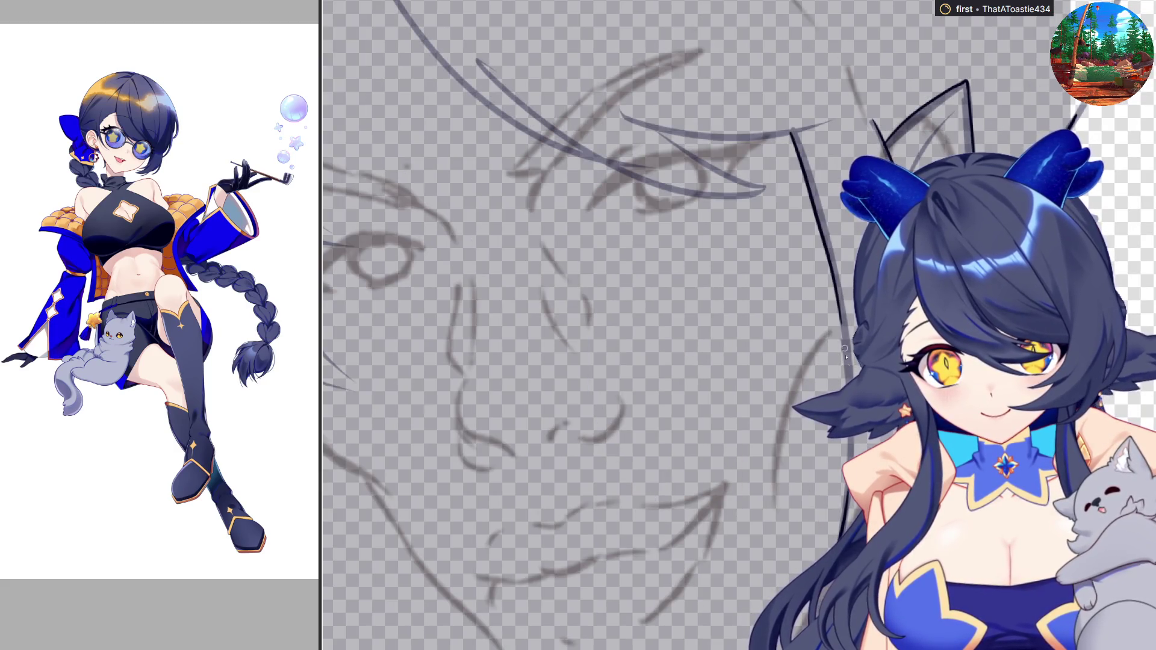
key(h)
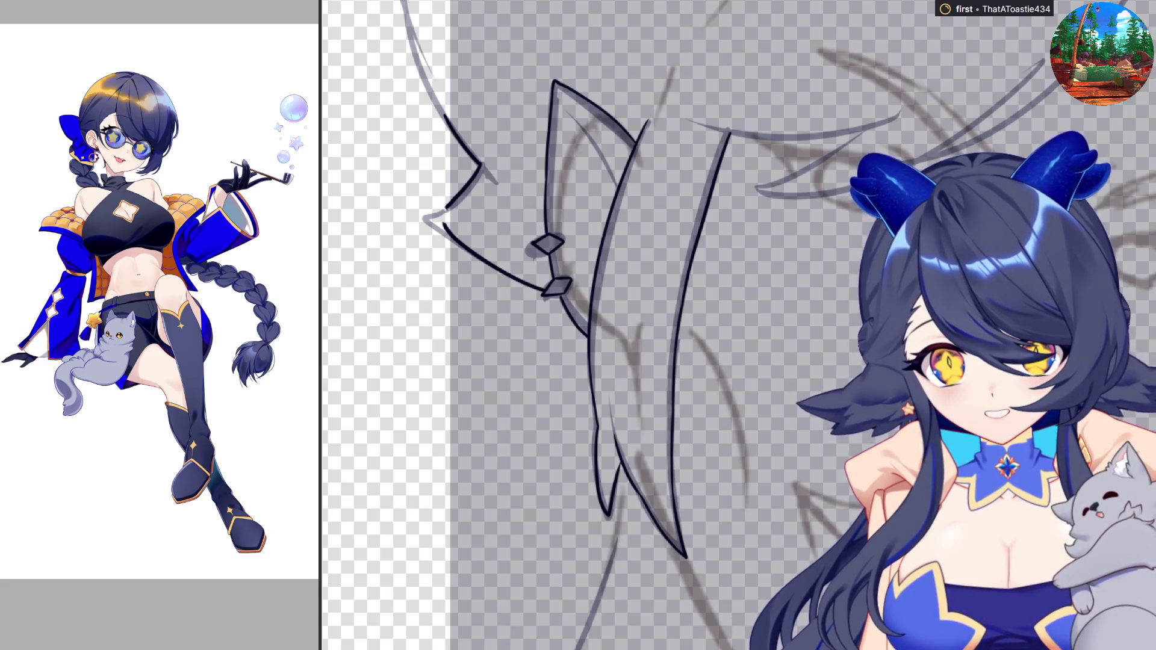
scroll(734, 512, down, 2)
key(h)
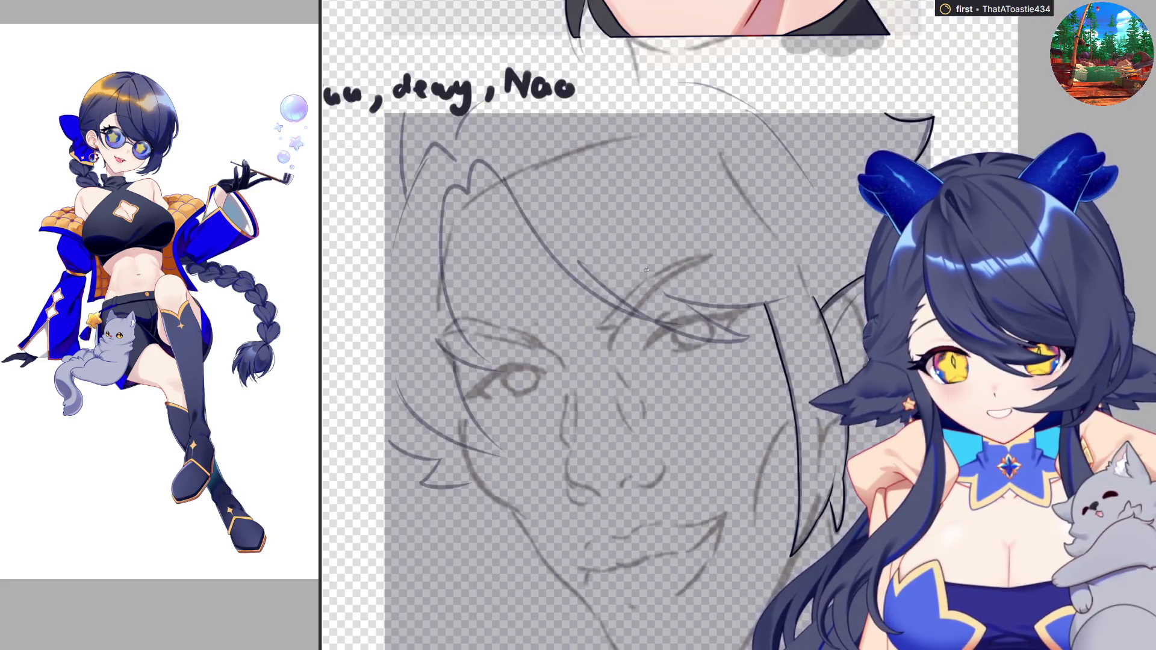
scroll(734, 513, up, 2)
scroll(734, 512, down, 1)
scroll(685, 346, up, 2)
scroll(685, 347, down, 2)
key(h)
Ink a dark stroke across the face, redrawing it until clean, then restore normal orientation
key(ctrl+z)
drag(650, 341, 783, 340)
key(ctrl+z)
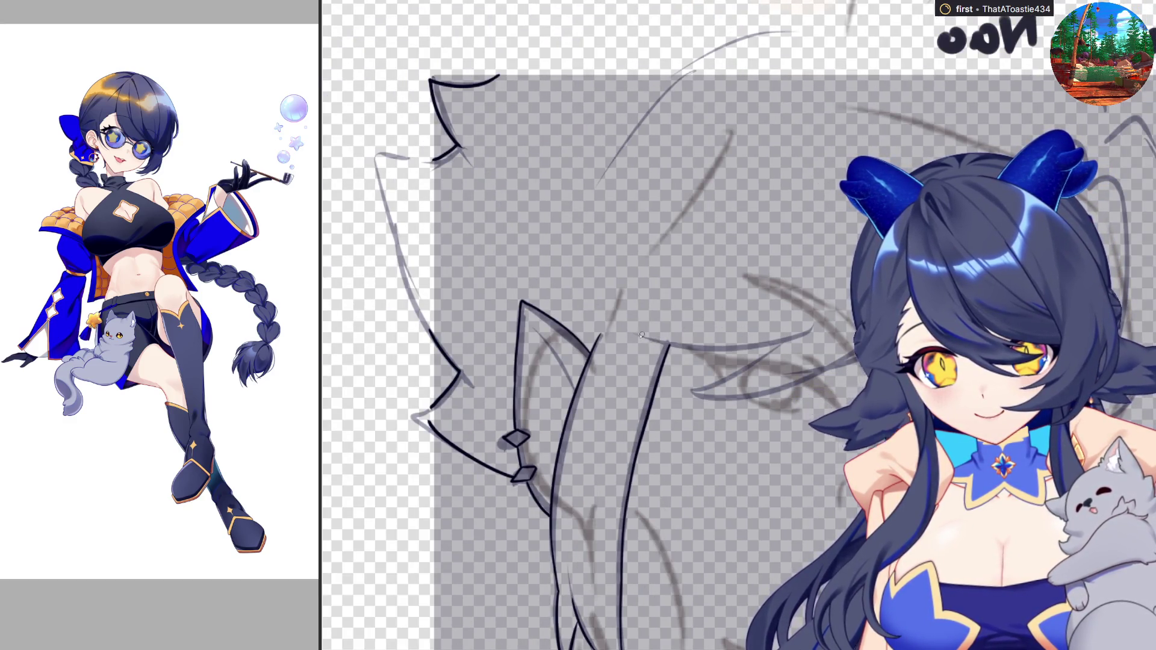
drag(641, 342, 781, 341)
key(ctrl+z)
drag(647, 341, 798, 331)
key(ctrl+z)
drag(638, 341, 788, 341)
key(ctrl+z)
drag(642, 340, 794, 339)
key(ctrl+z)
drag(643, 341, 793, 339)
key(m)
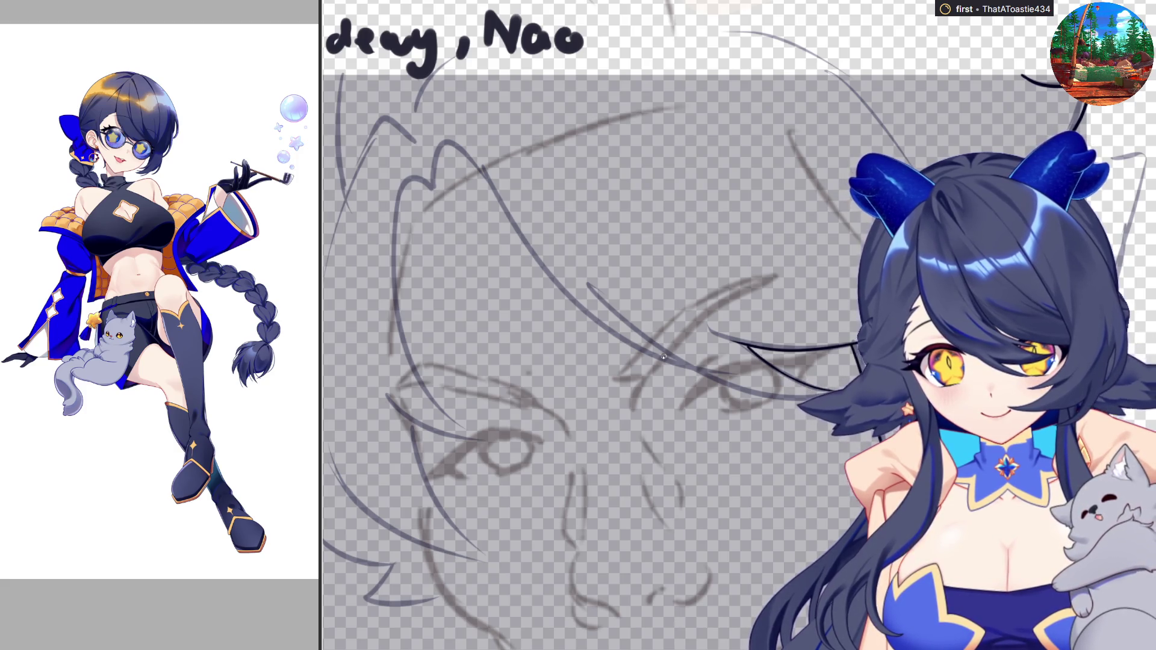
Ink a curving hair stroke over the face and check it in mirrored view
drag(661, 356, 763, 395)
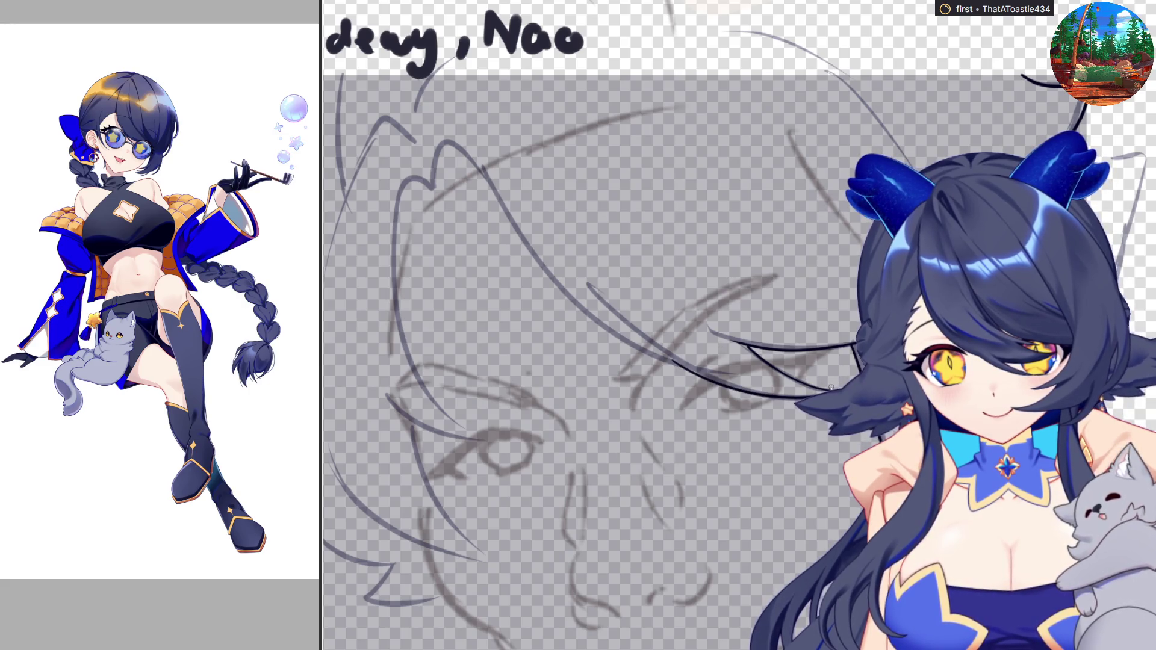
key(h)
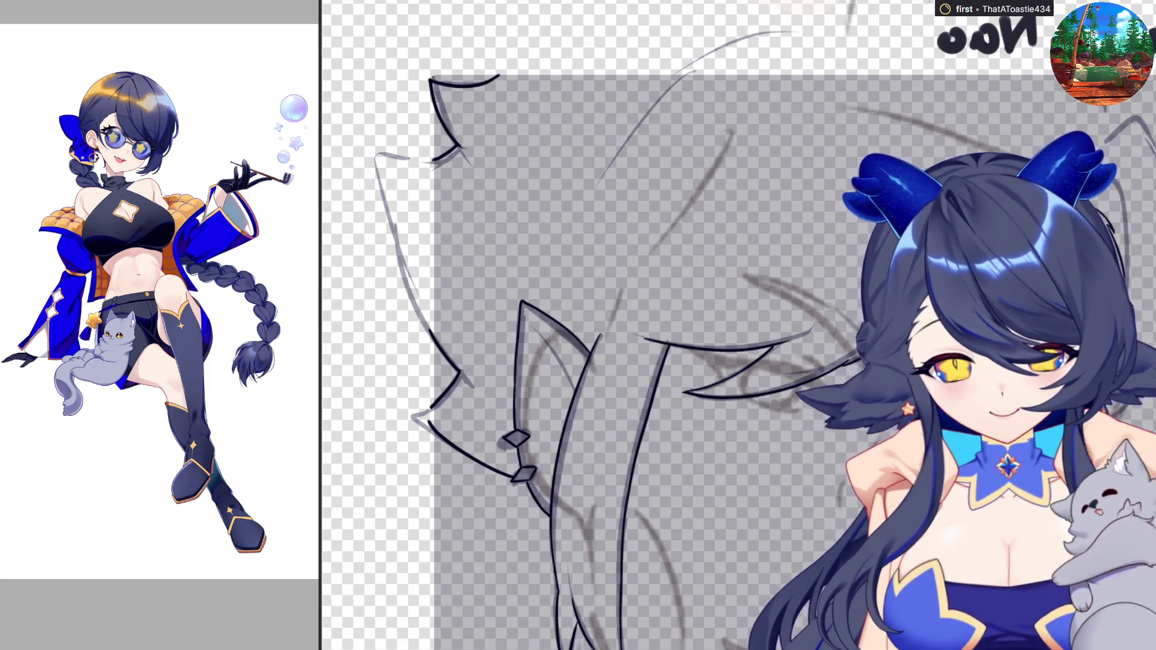
key(m)
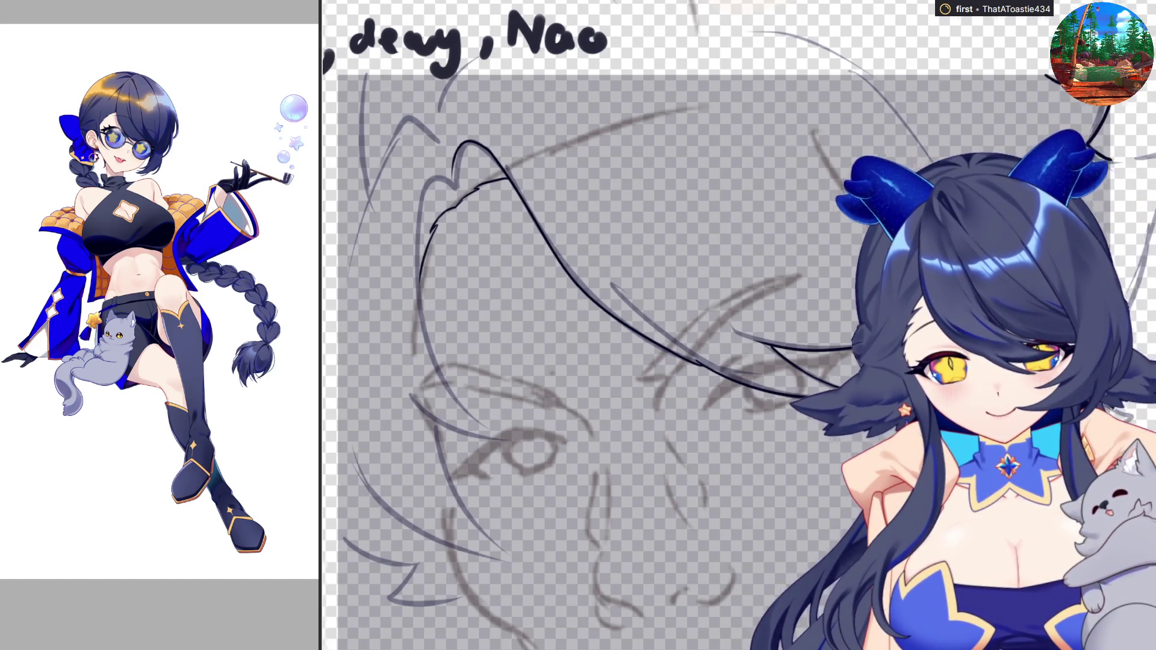
scroll(738, 325, left, 10)
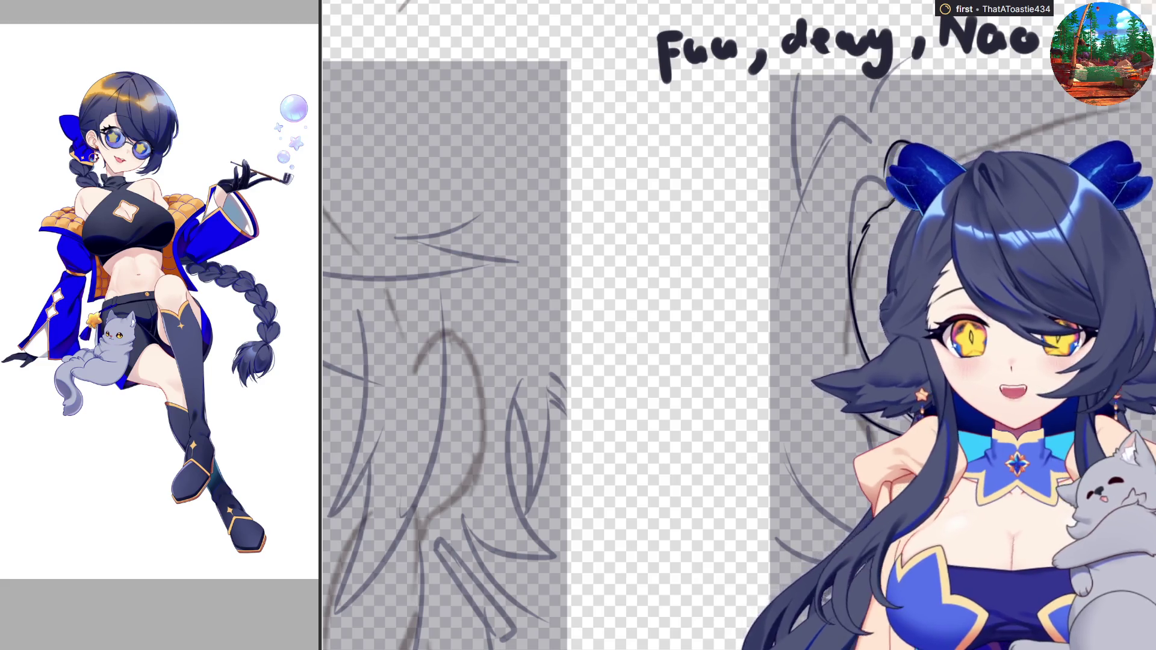
scroll(446, 325, down, 5)
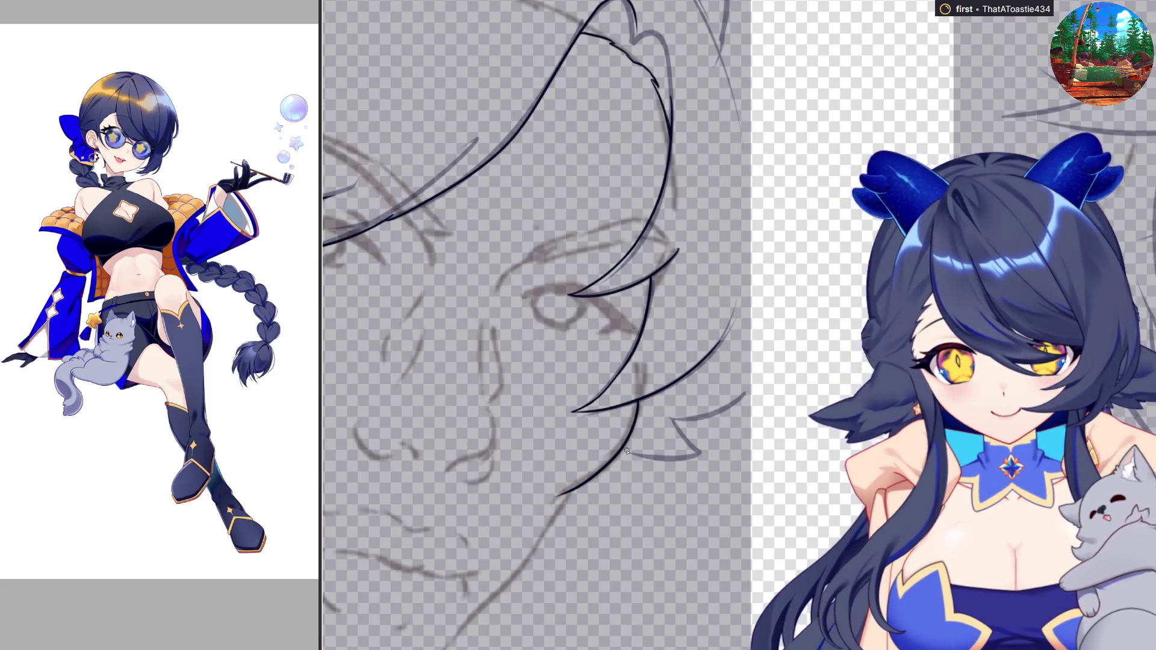
mouse_move(623, 454)
mouse_down()
mouse_move(674, 456)
mouse_move(665, 419)
mouse_move(706, 462)
mouse_up()
Redraw the V-shaped hair strand beside the cheek and extend a stroke down the sketch
key(ctrl+z)
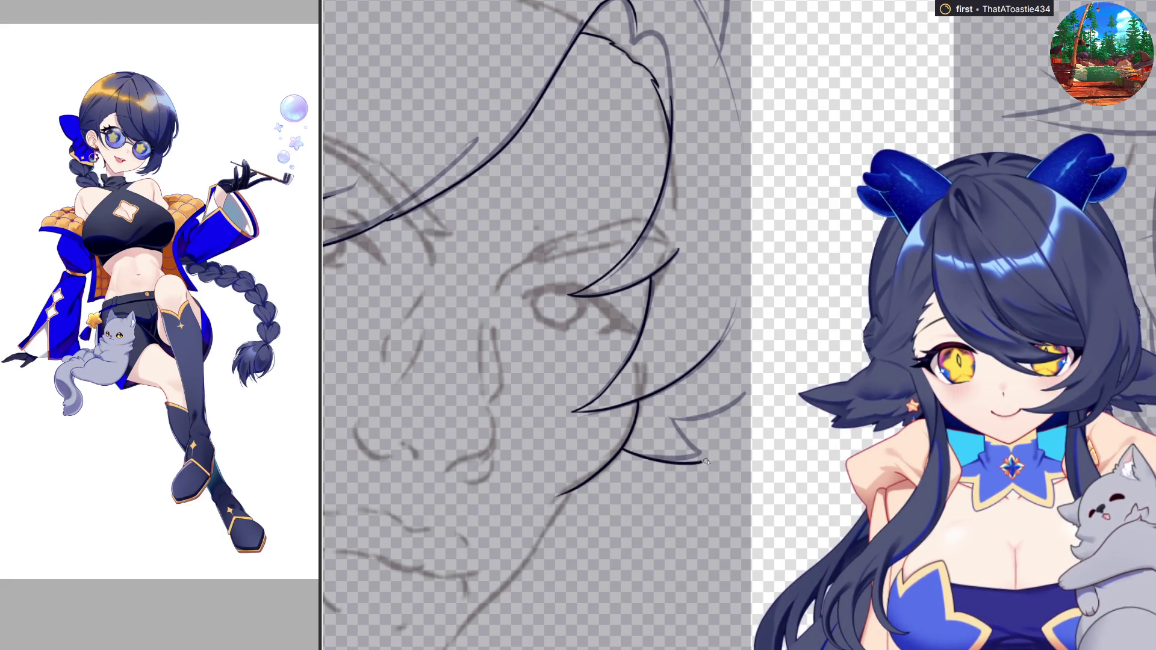
key(ctrl+z)
mouse_move(624, 448)
mouse_down()
mouse_move(707, 457)
mouse_move(671, 406)
mouse_up()
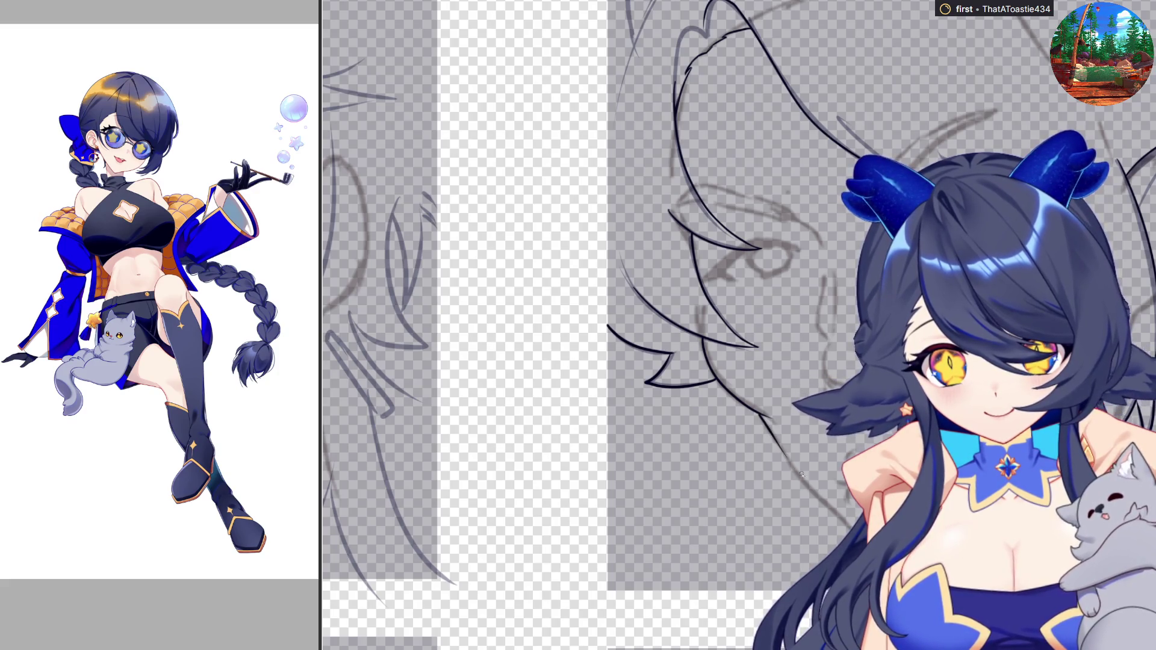
drag(778, 446, 837, 511)
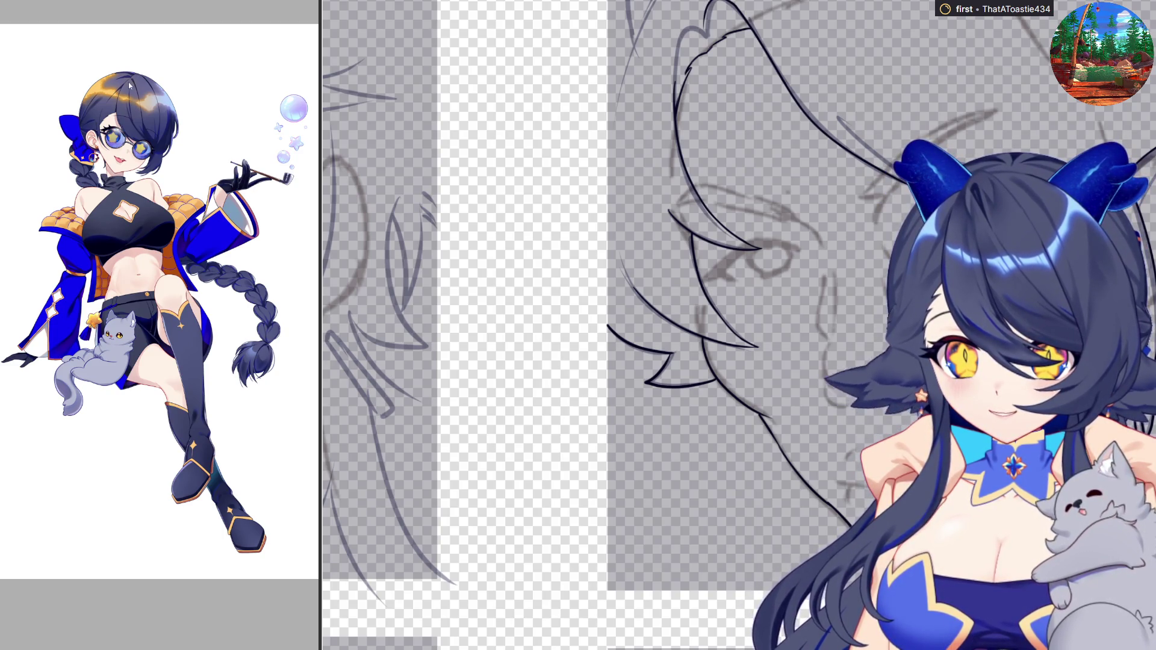
scroll(797, 476, down, 3)
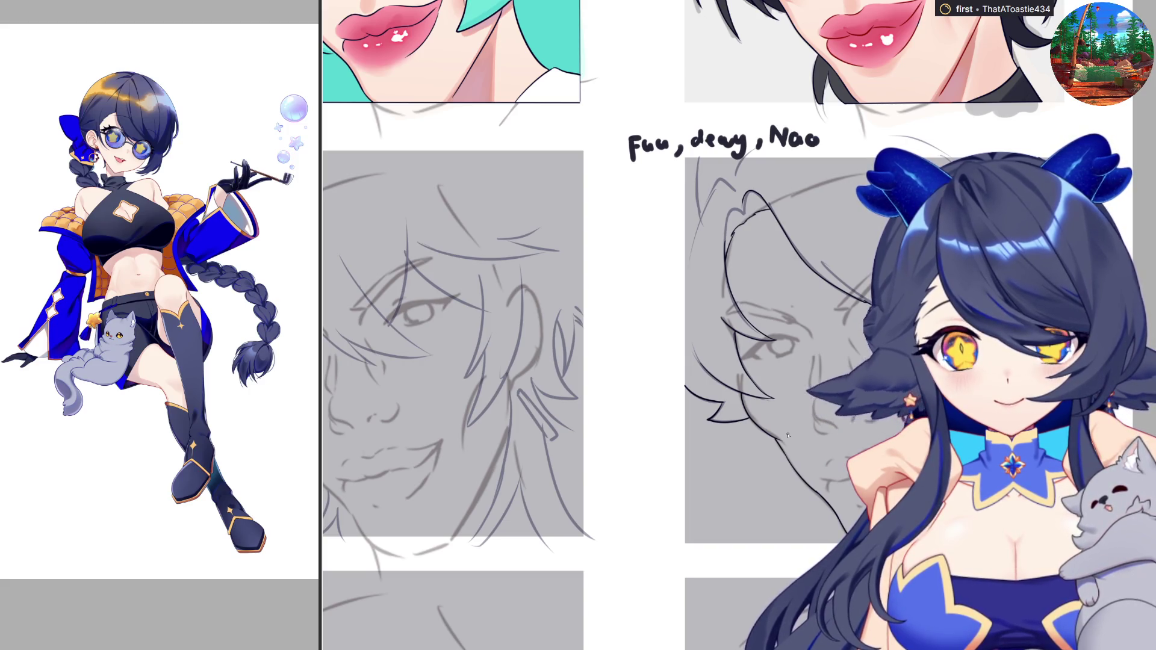
Ink an arched hair stroke atop the head and a curved strand rising up-right
scroll(713, 217, up, 4)
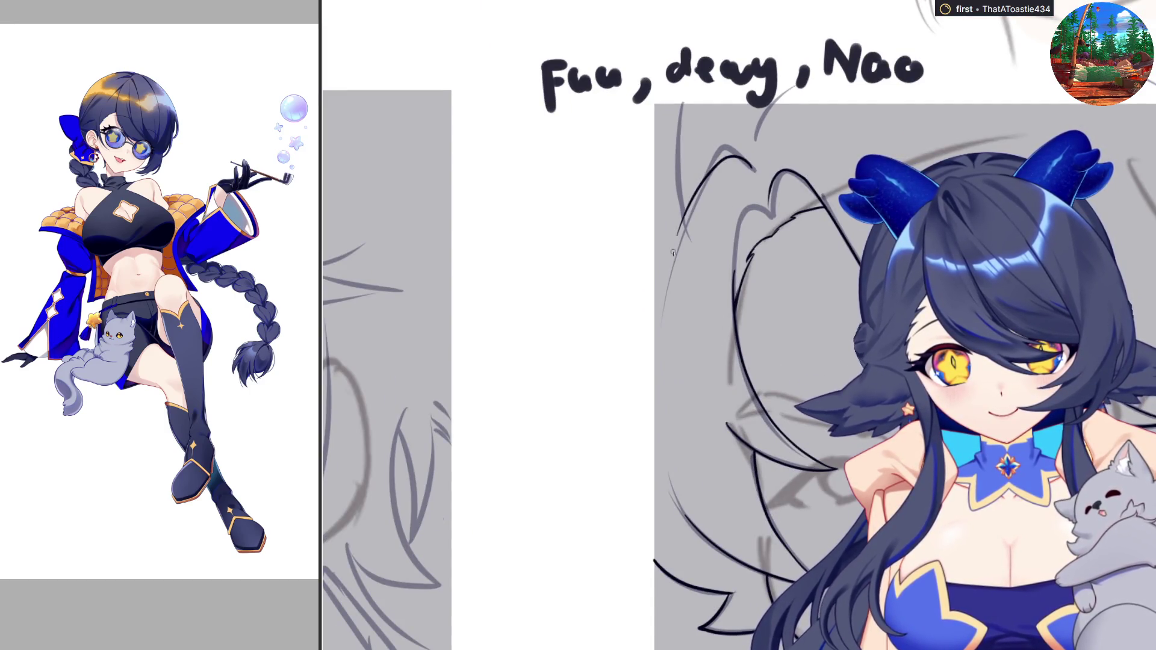
mouse_move(711, 166)
mouse_down()
mouse_move(753, 167)
mouse_move(655, 327)
mouse_up()
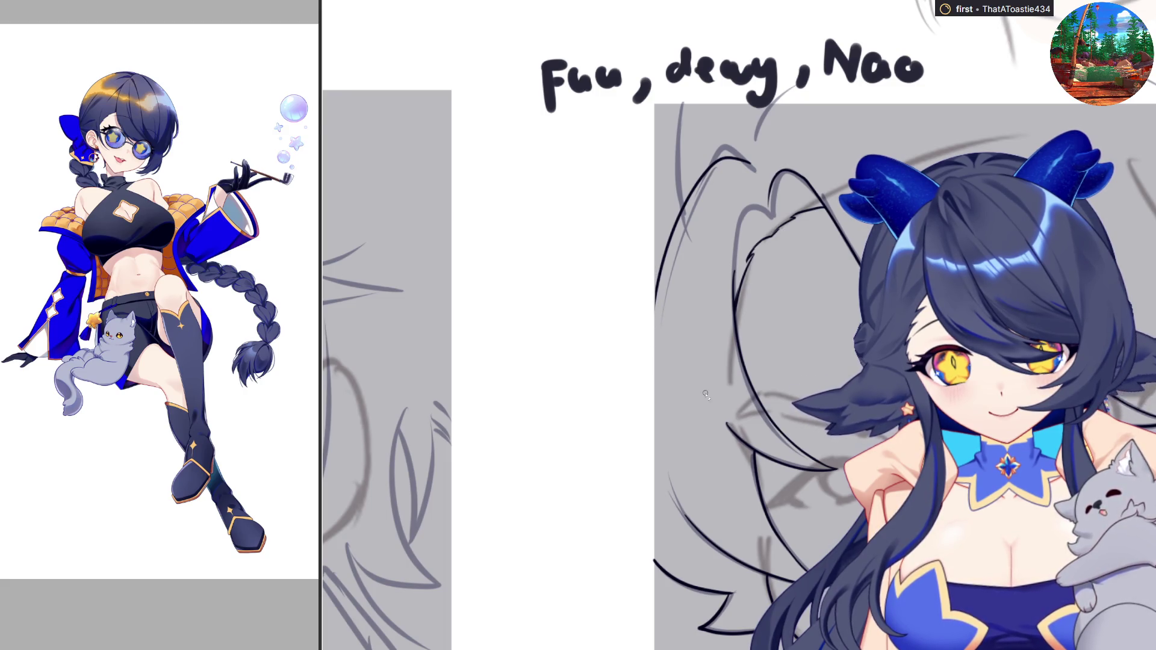
key(m)
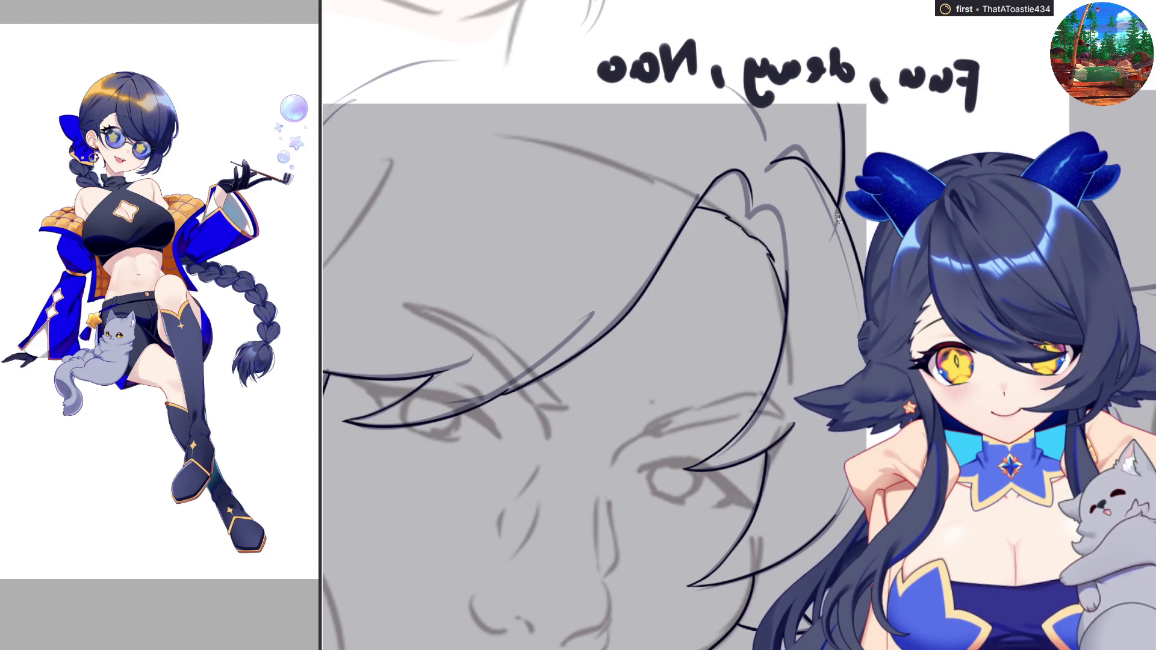
key(m)
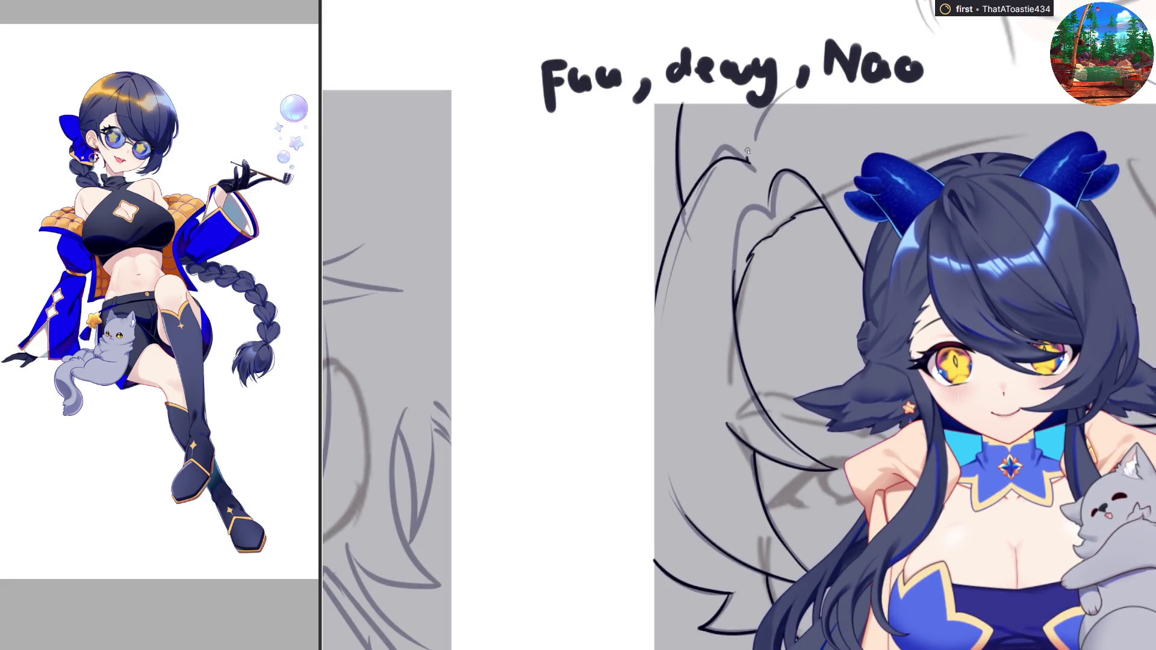
drag(751, 156, 790, 101)
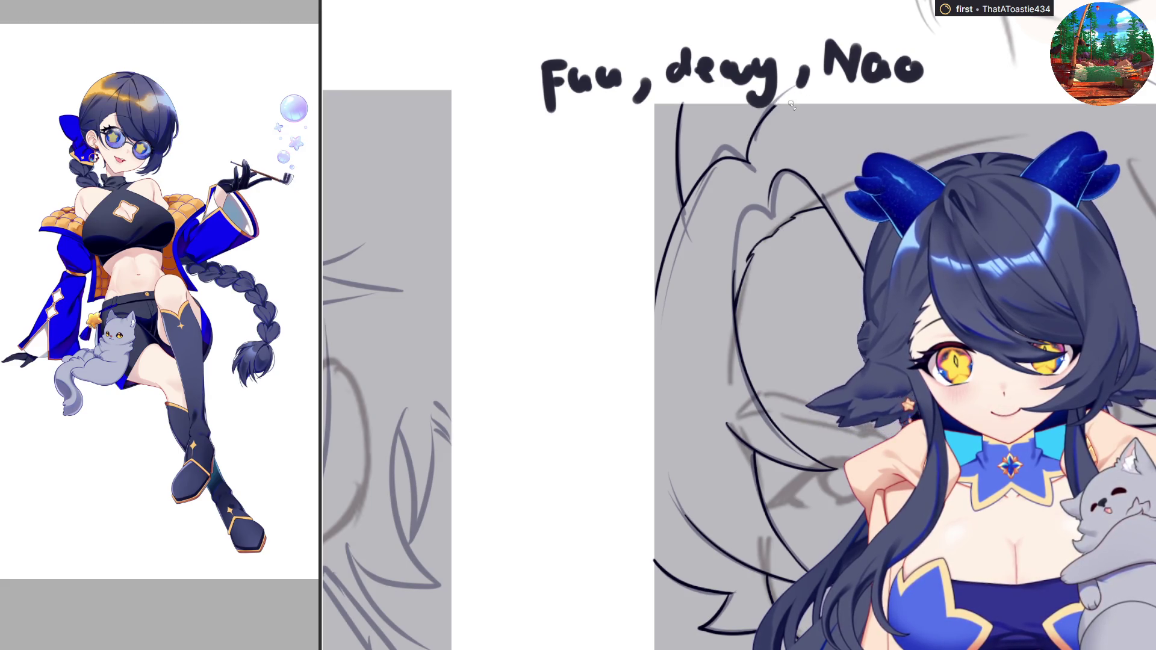
scroll(740, 277, down, 2)
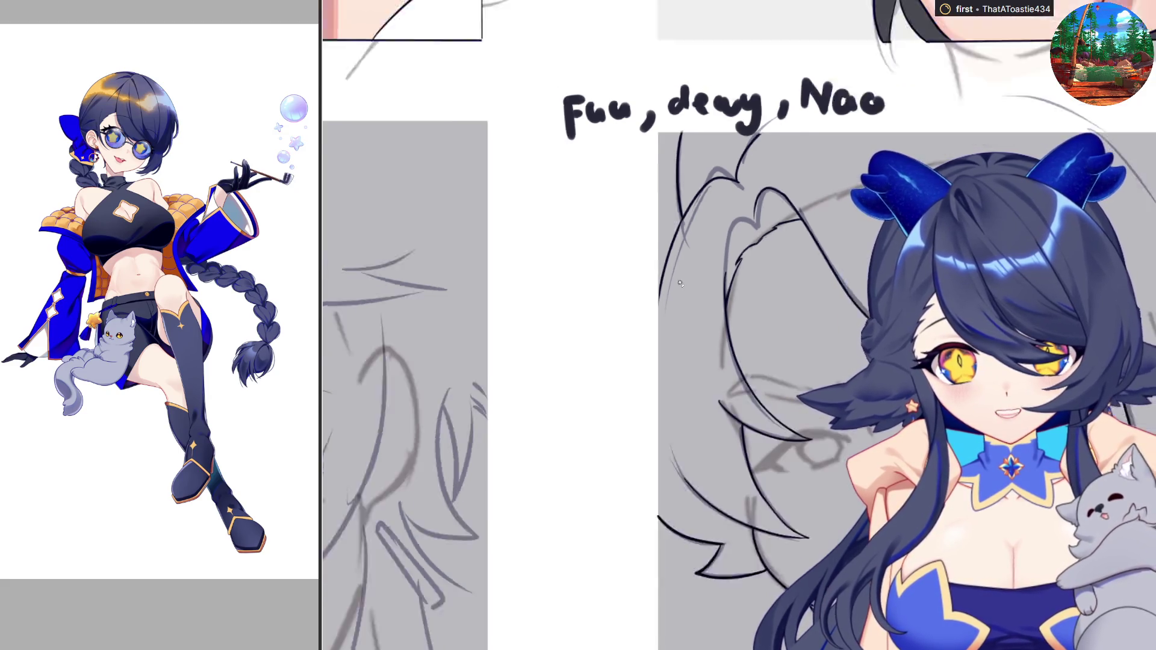
Ink a bold straight line across the grey panel's top edge, redrawing until straight
scroll(740, 277, down, 2)
scroll(1054, 464, up, 2)
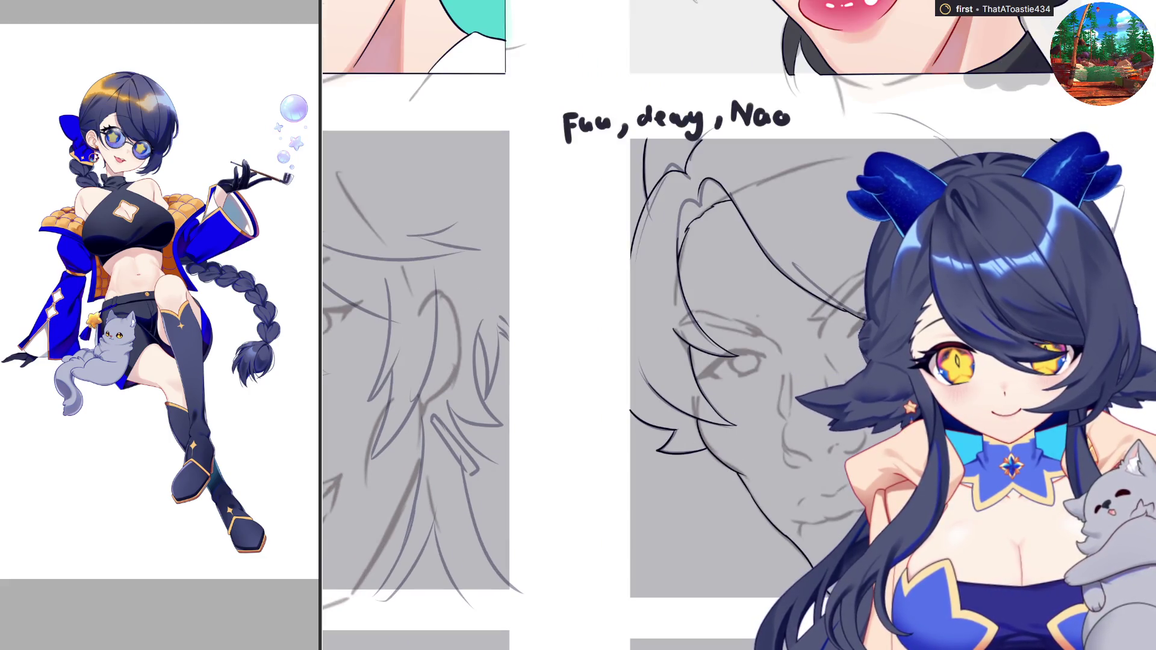
scroll(1149, 142, up, 2)
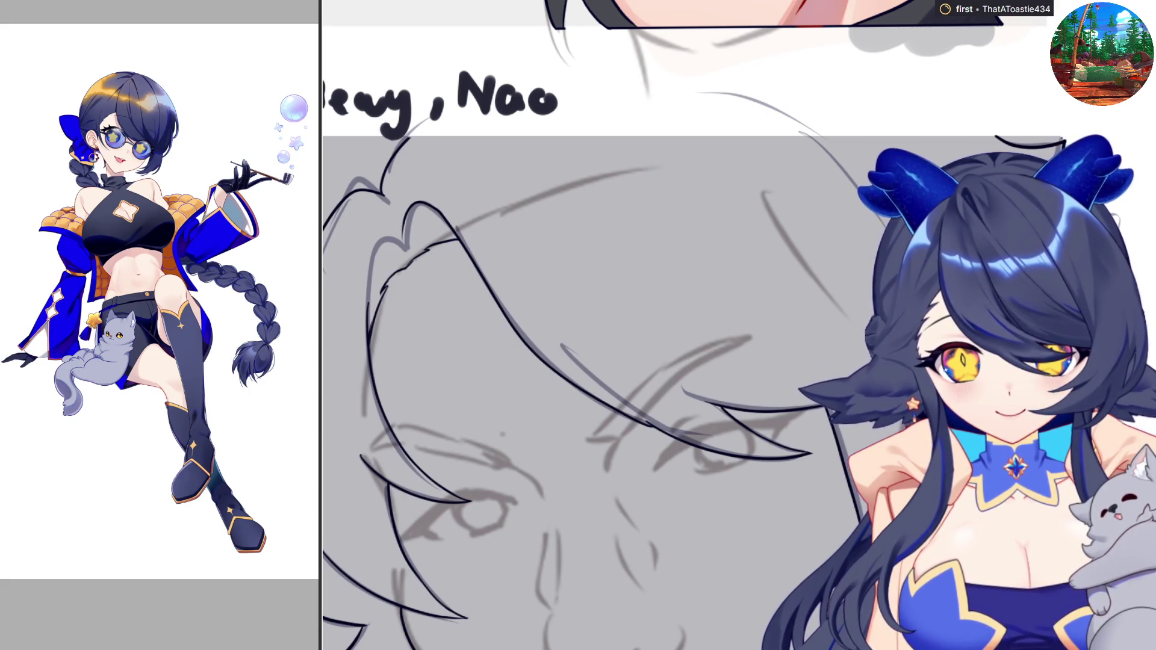
scroll(738, 325, left, 3)
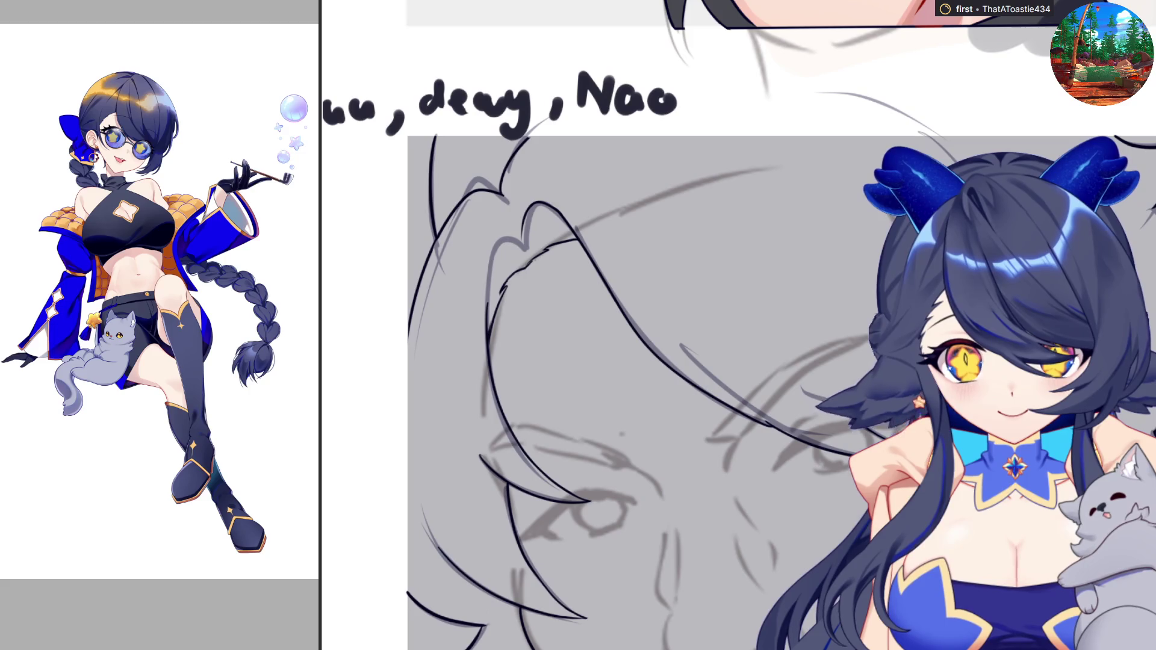
drag(1115, 136, 437, 138)
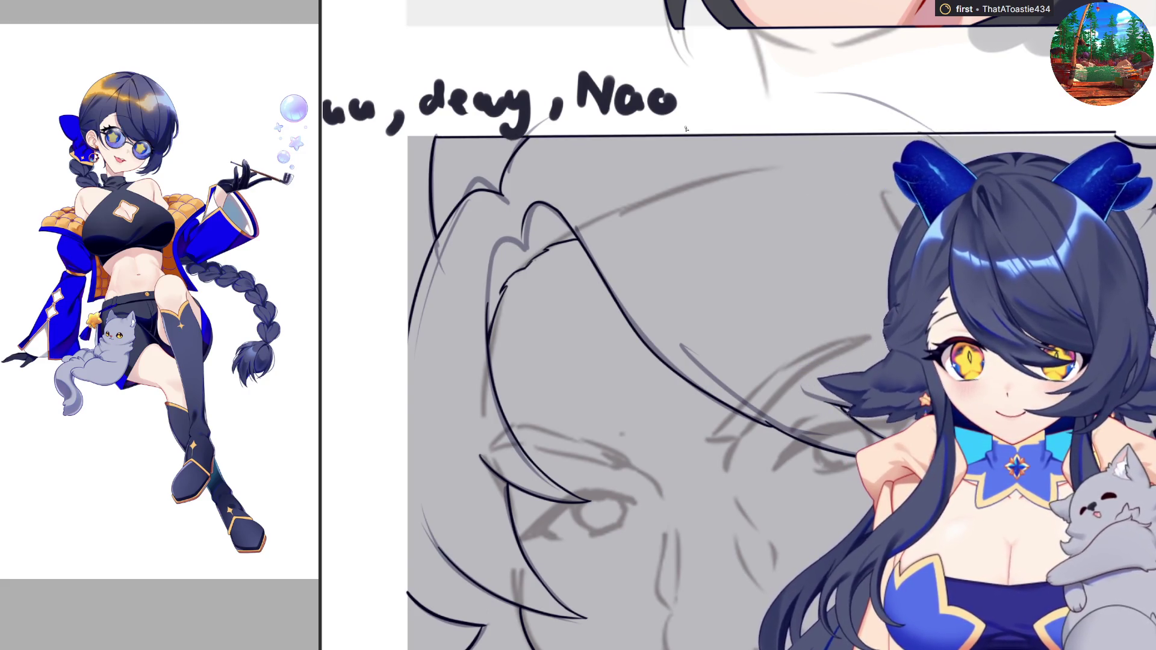
key(ctrl+z)
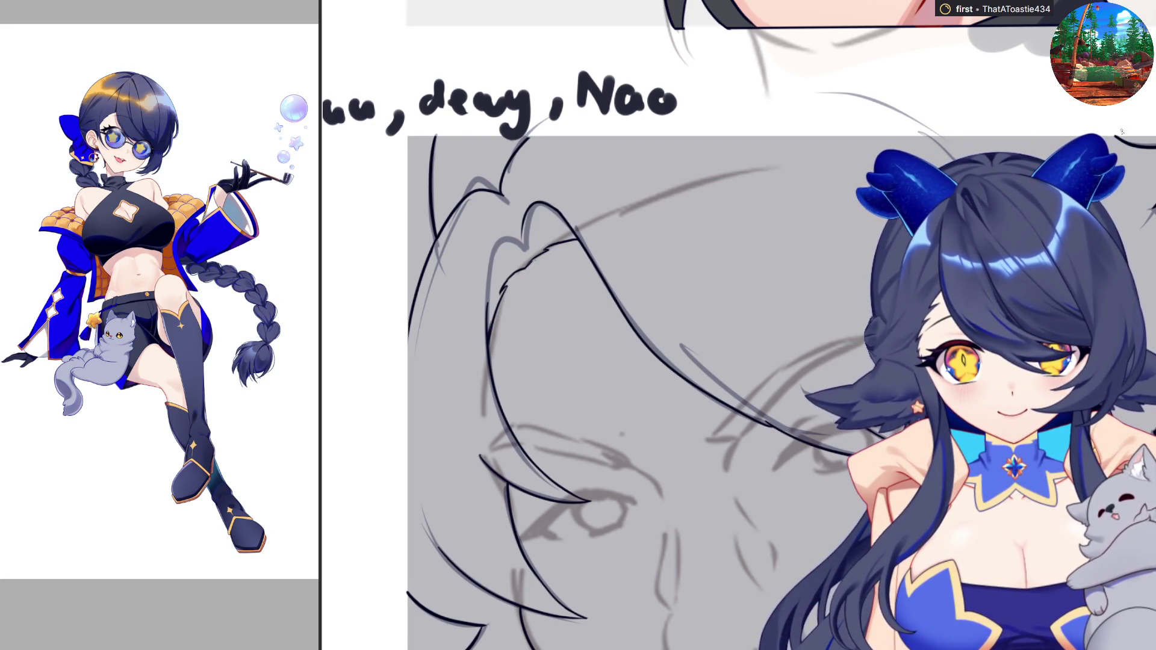
drag(1115, 133, 436, 137)
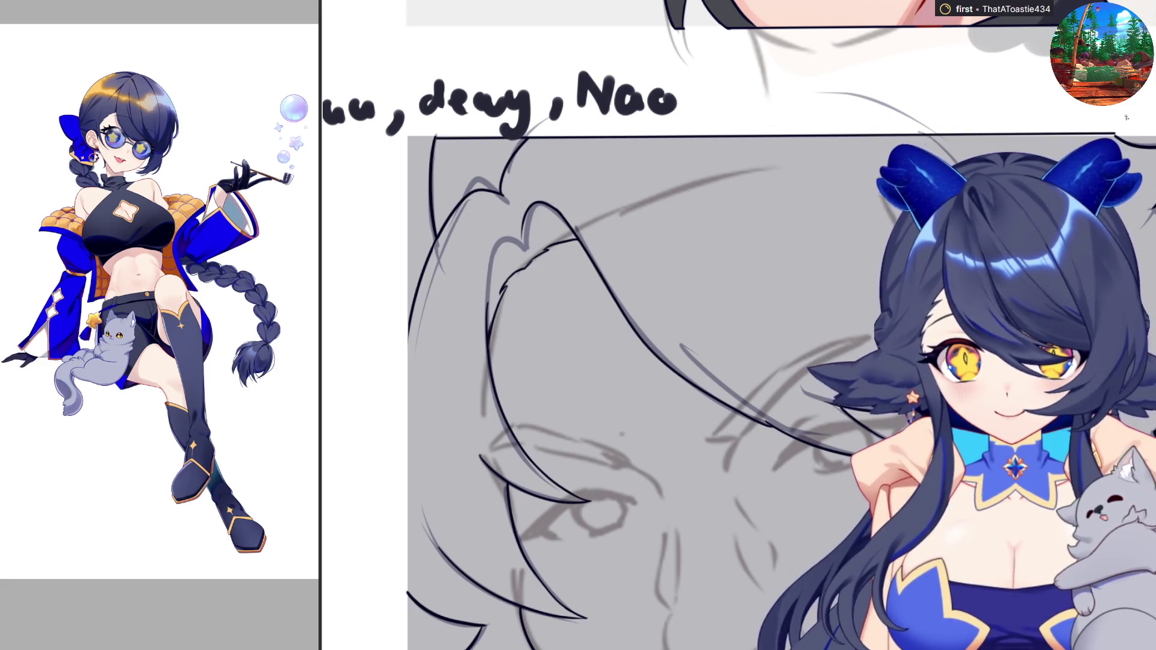
key(ctrl+z)
drag(1115, 136, 438, 138)
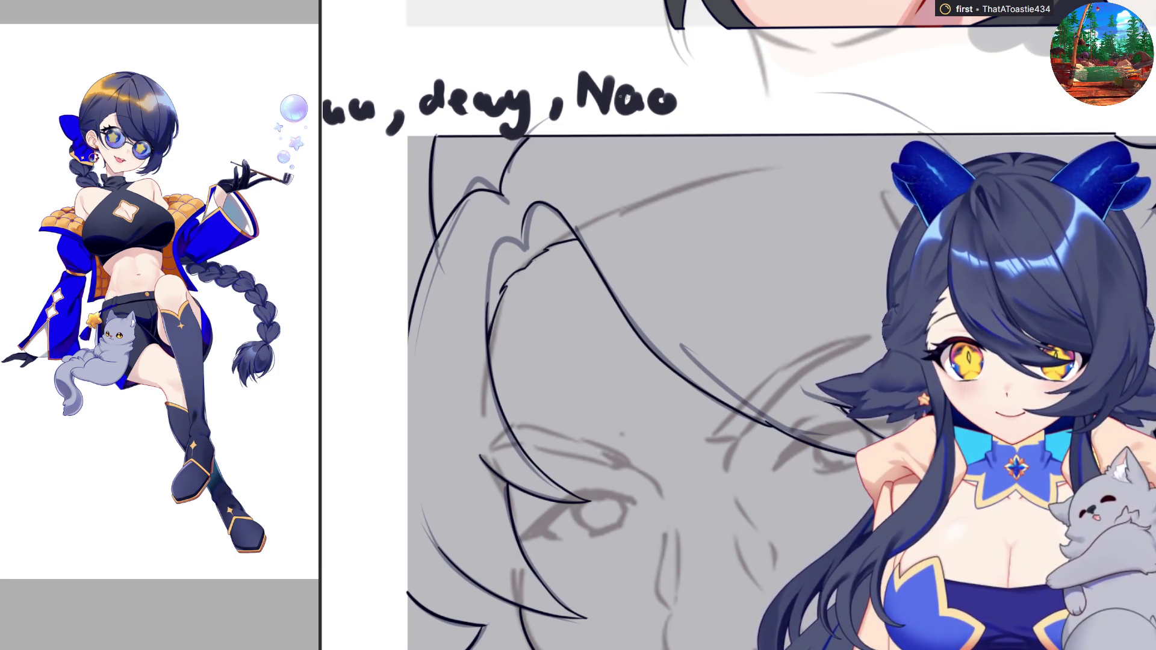
key(ctrl+z)
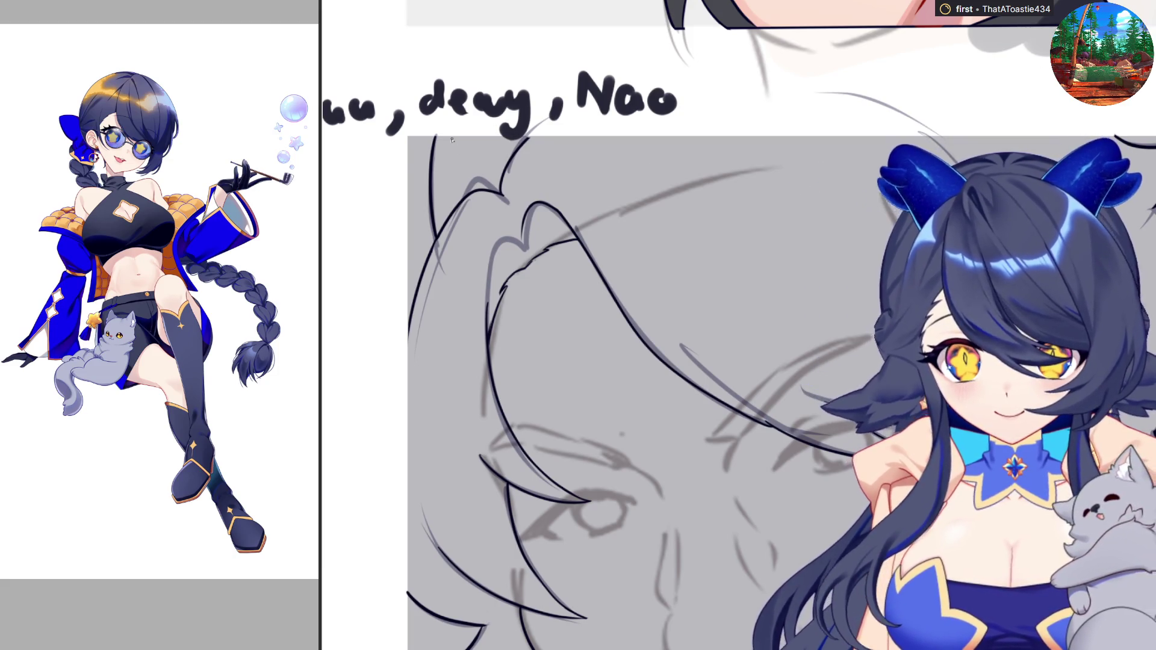
drag(437, 138, 1084, 149)
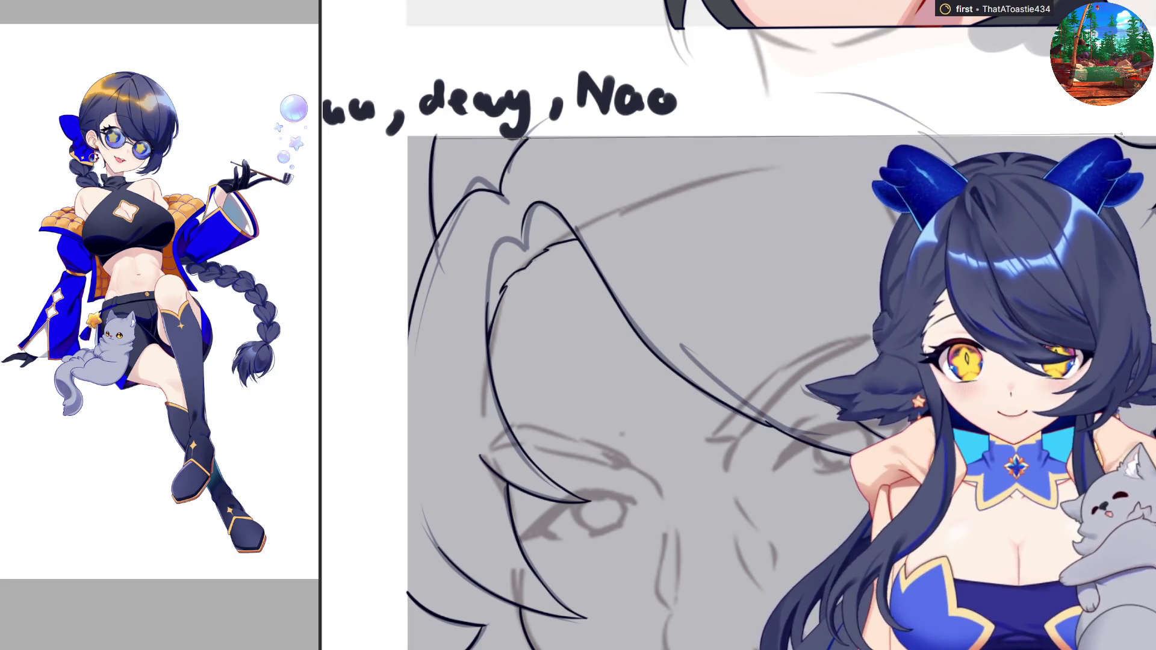
drag(422, 138, 1114, 138)
key(m)
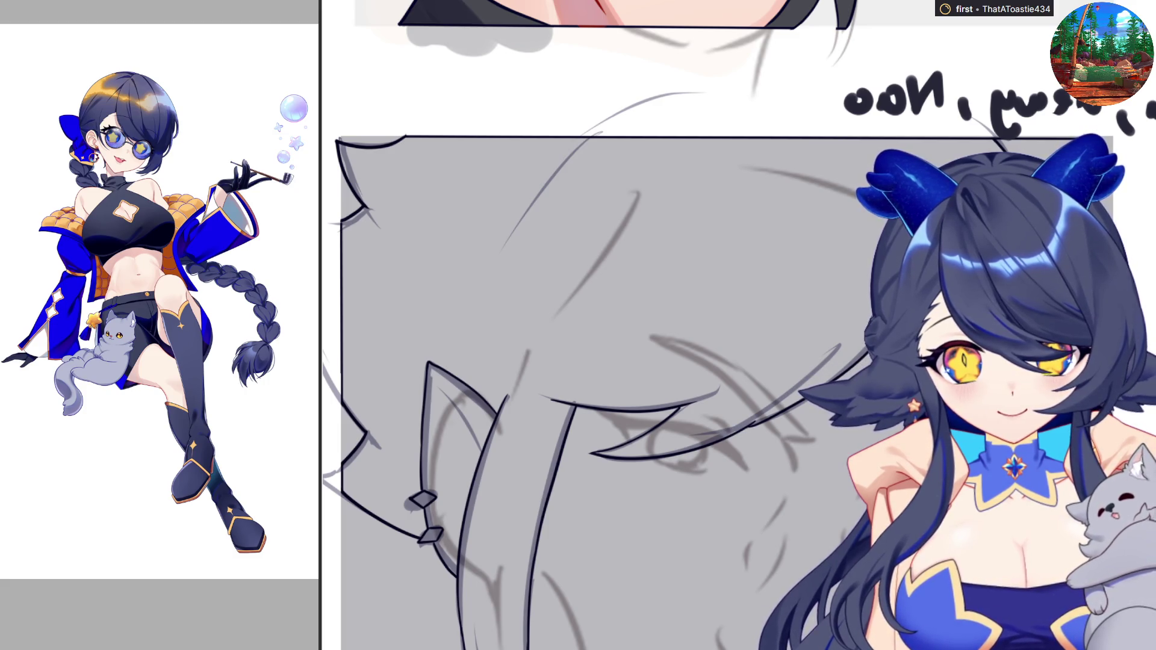
Scroll down and flip the canvas horizontally to review the face
scroll(602, 325, down, 3)
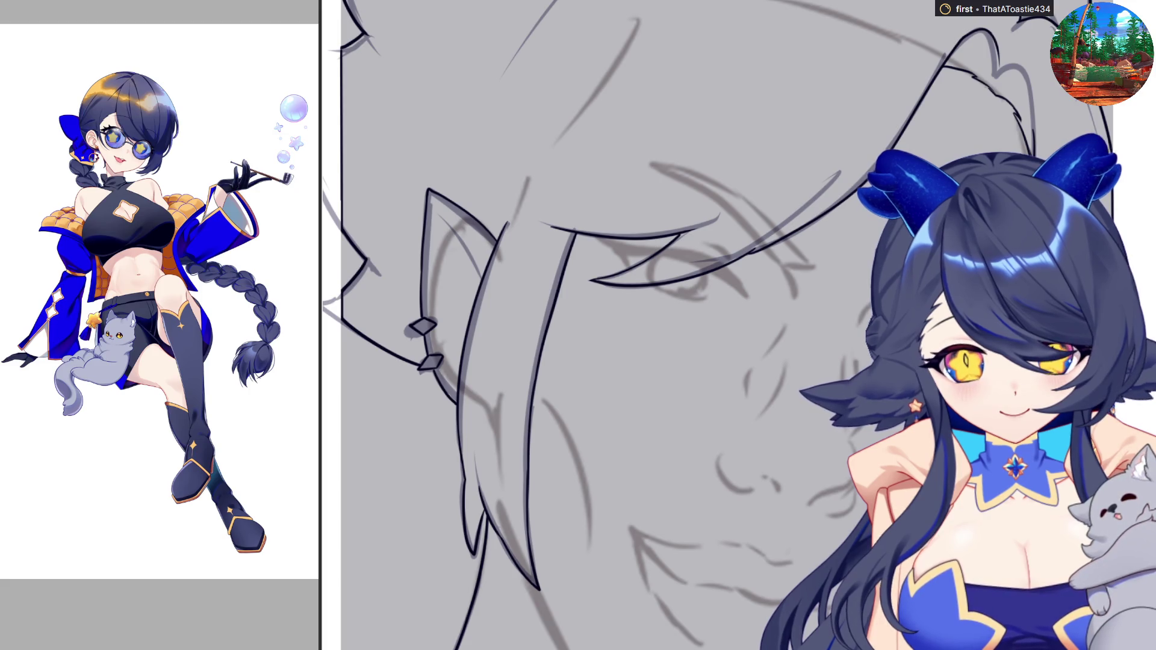
scroll(602, 325, down, 3)
scroll(602, 325, down, 2)
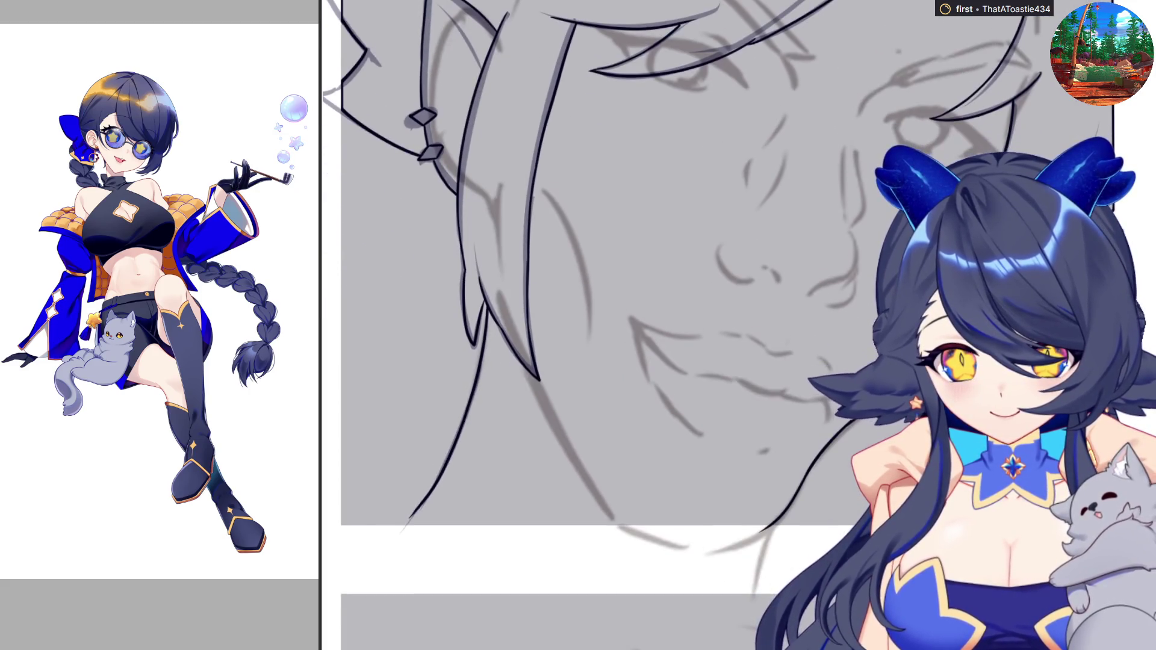
key(h)
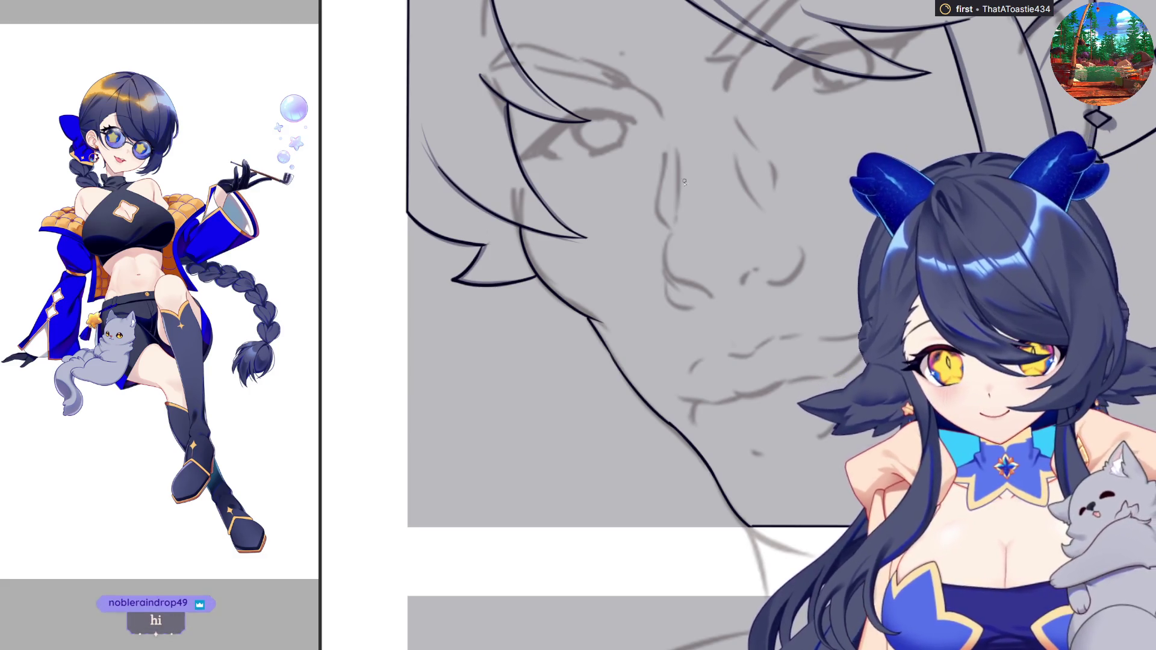
Ink the curved side of the nose and the line beside the eye, retrying the nostril
mouse_move(677, 150)
mouse_down()
mouse_move(675, 217)
mouse_move(698, 295)
mouse_up()
key(ctrl+z)
mouse_move(670, 233)
mouse_down()
mouse_move(714, 299)
mouse_move(702, 310)
mouse_up()
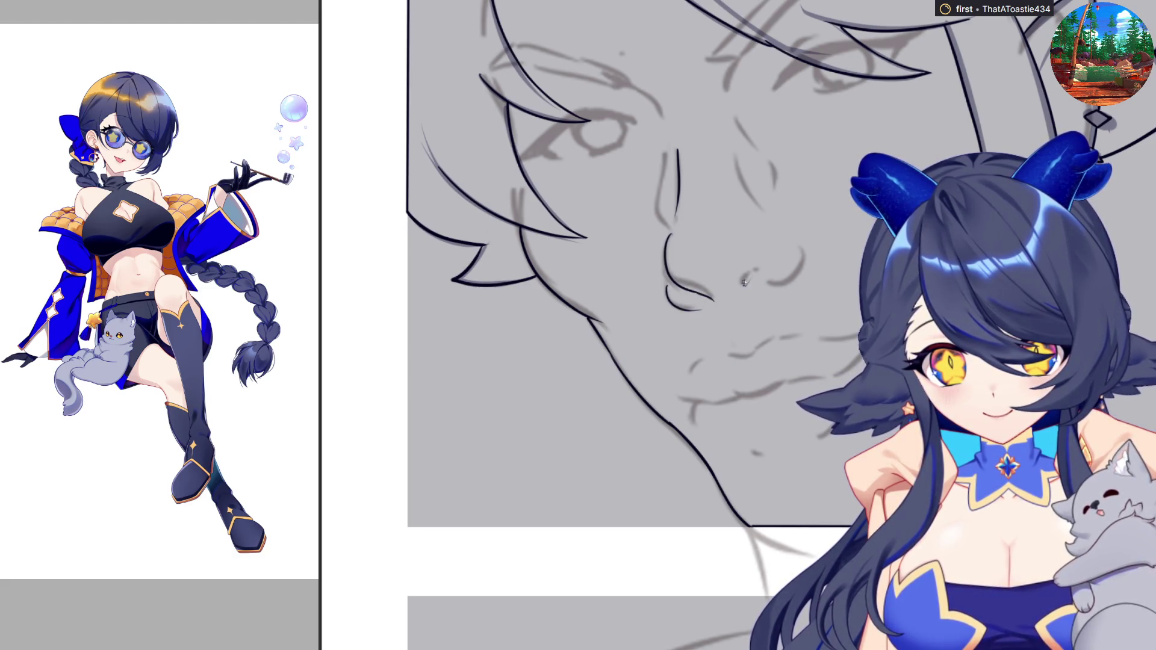
drag(769, 284, 798, 274)
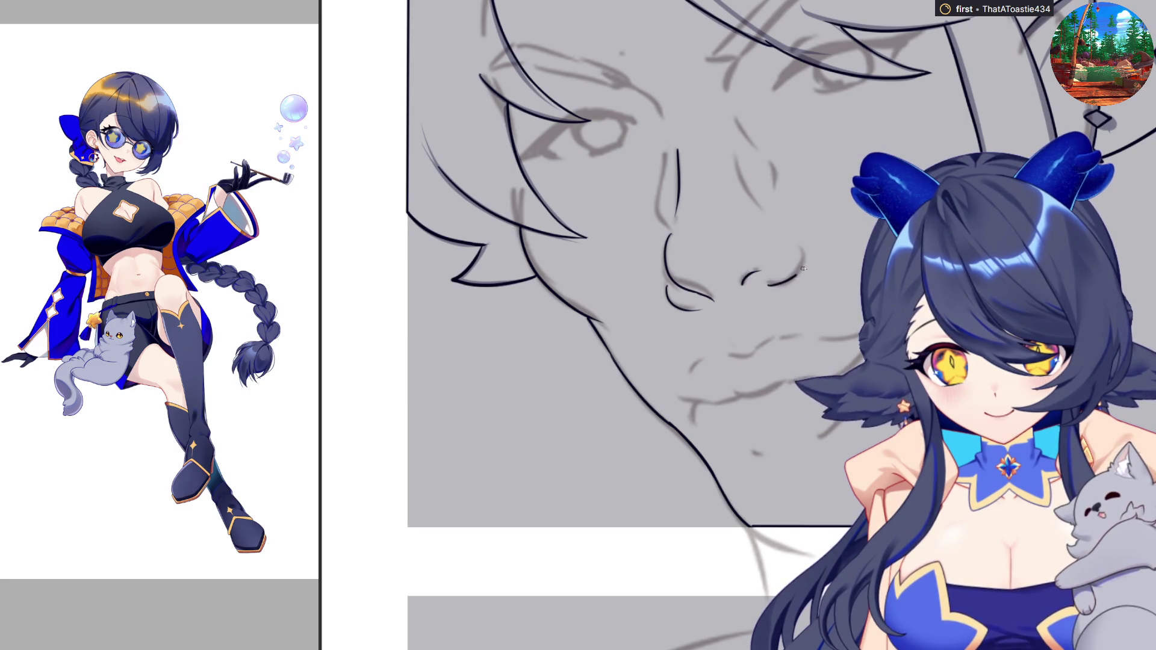
key(ctrl+z)
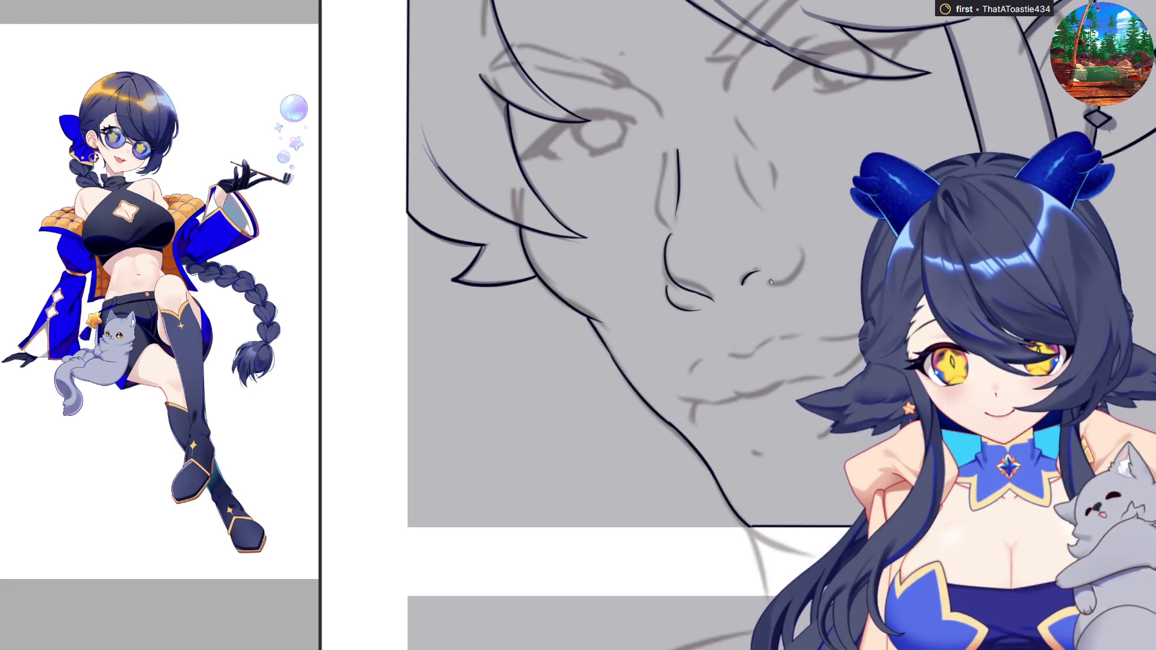
drag(794, 276, 801, 244)
key(ctrl+z)
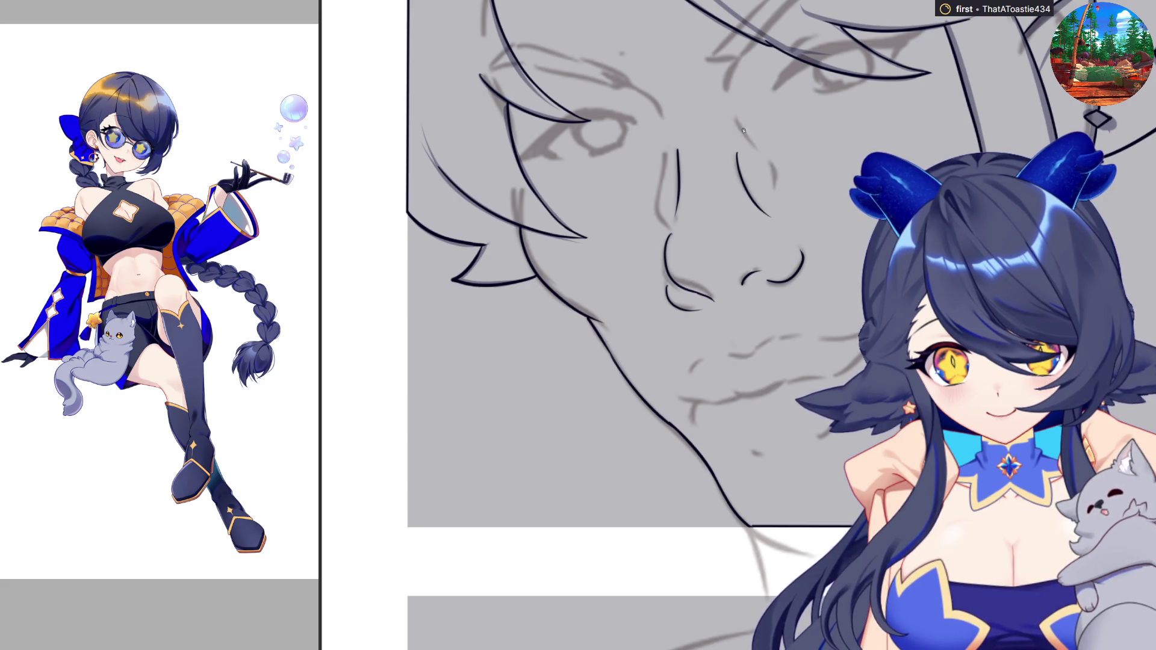
drag(770, 163, 776, 184)
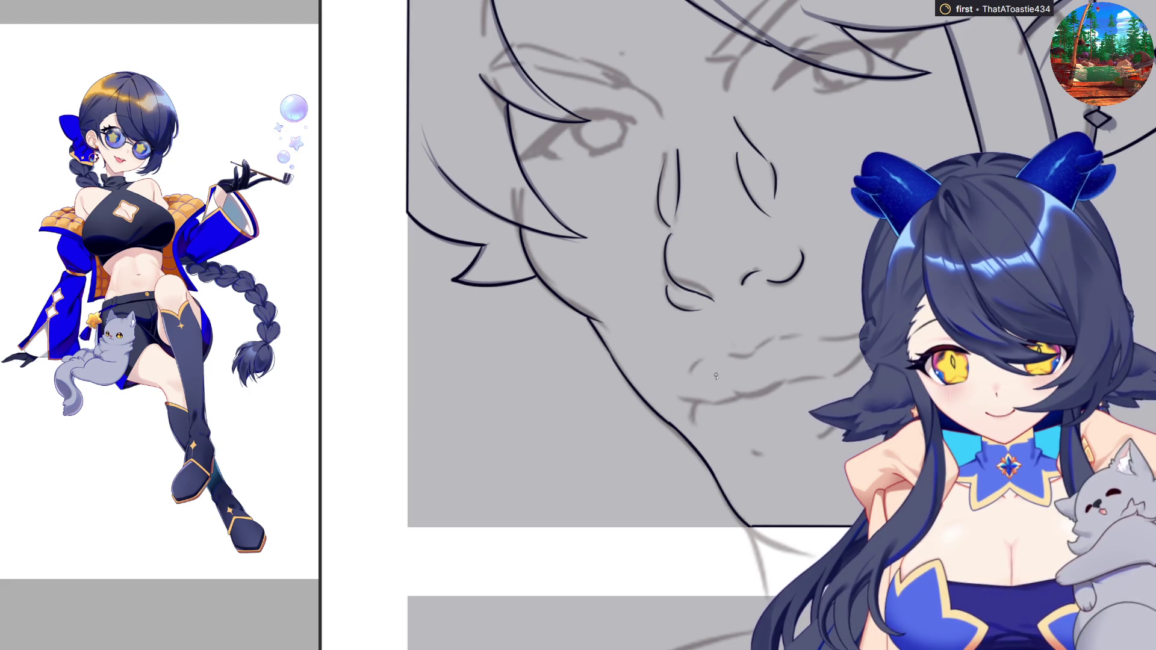
Ink the cheek line and the curved mouth line, checking them in mirrored view
drag(750, 398, 783, 383)
key(ctrl+z)
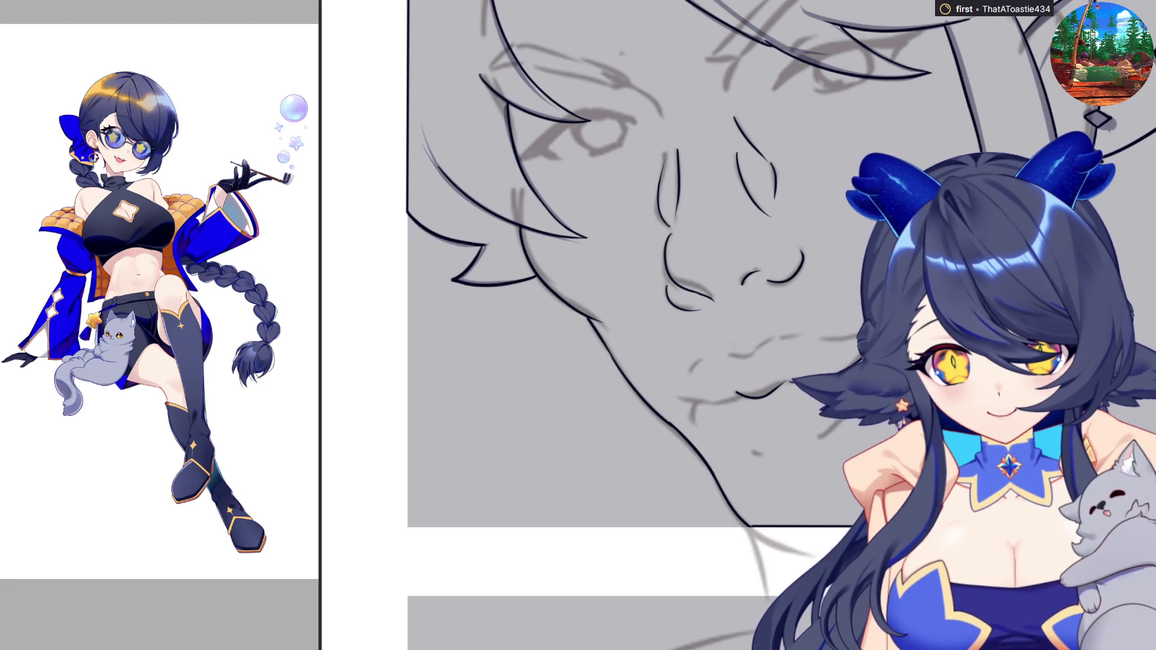
key(h)
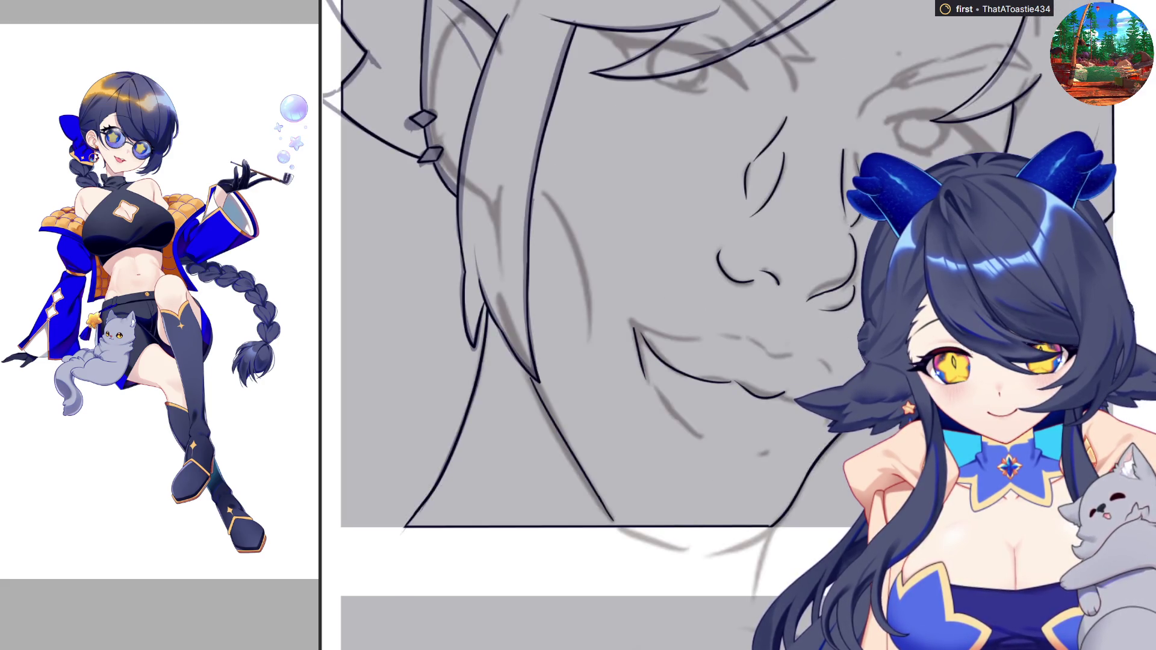
drag(631, 324, 643, 358)
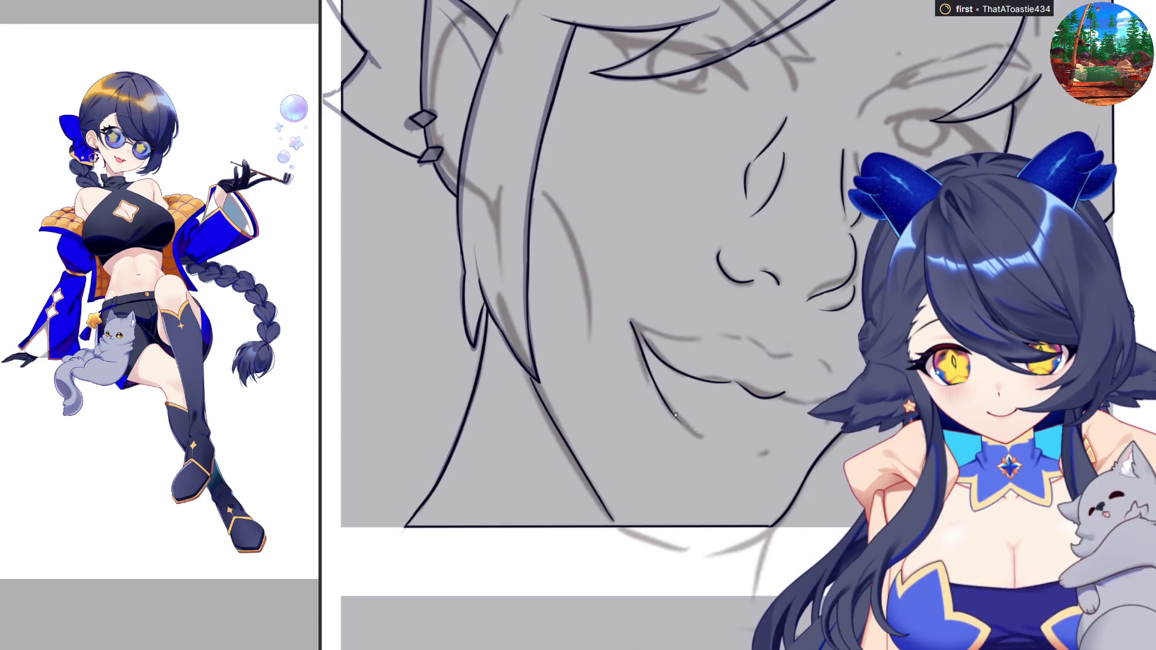
key(h)
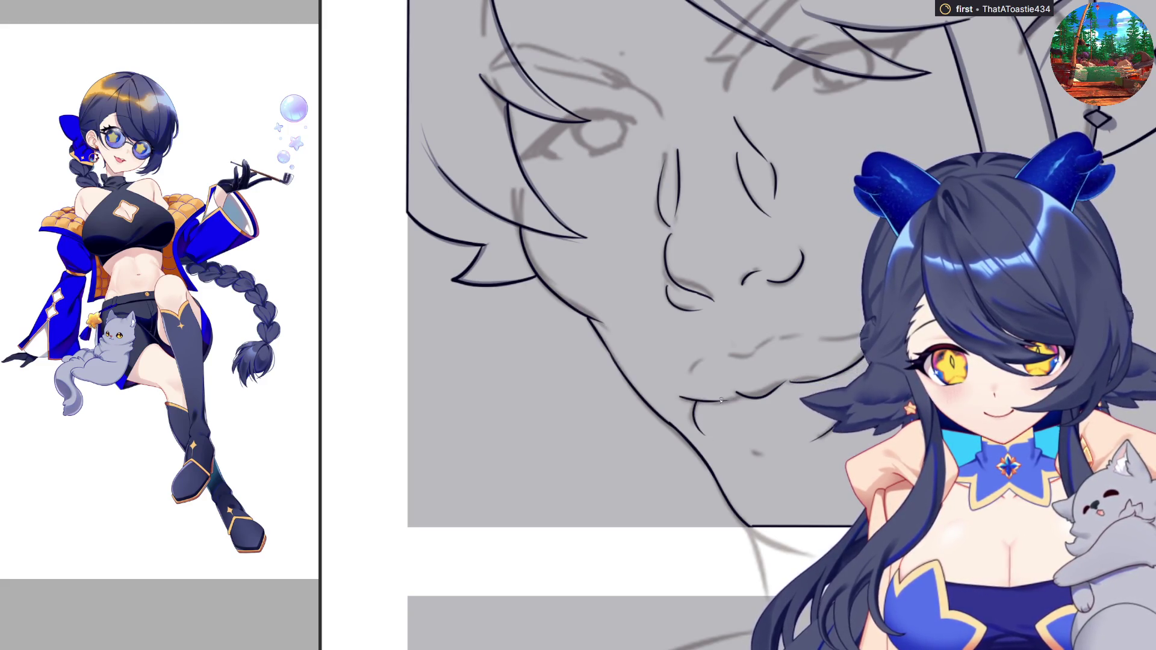
key(h)
drag(631, 323, 763, 341)
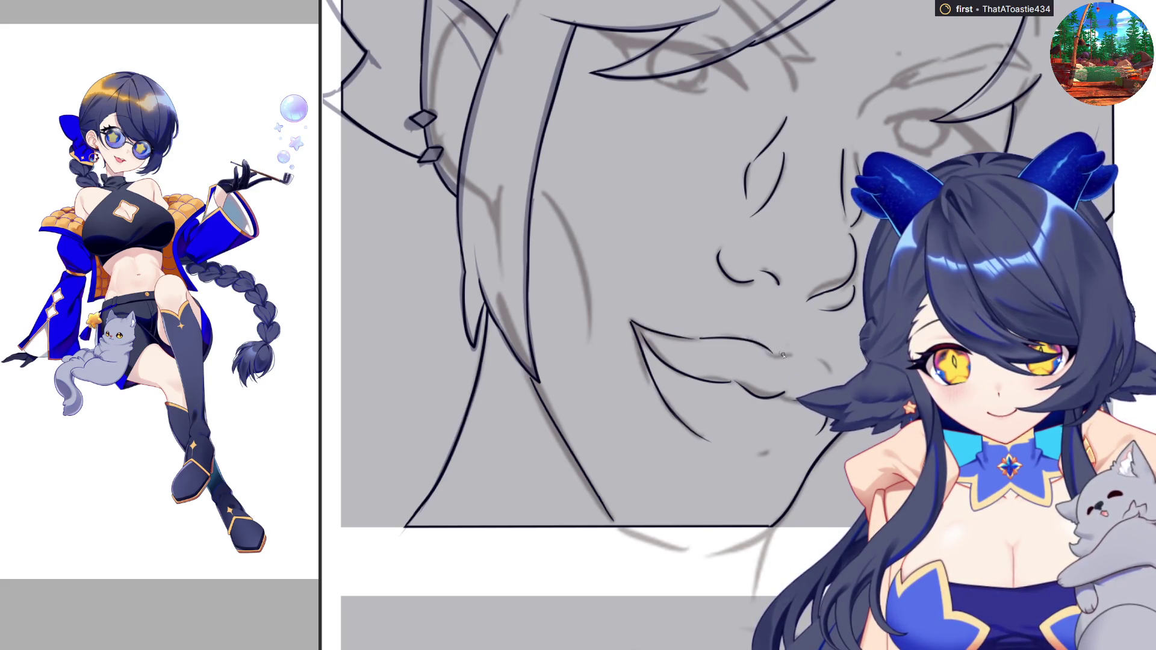
drag(813, 359, 838, 372)
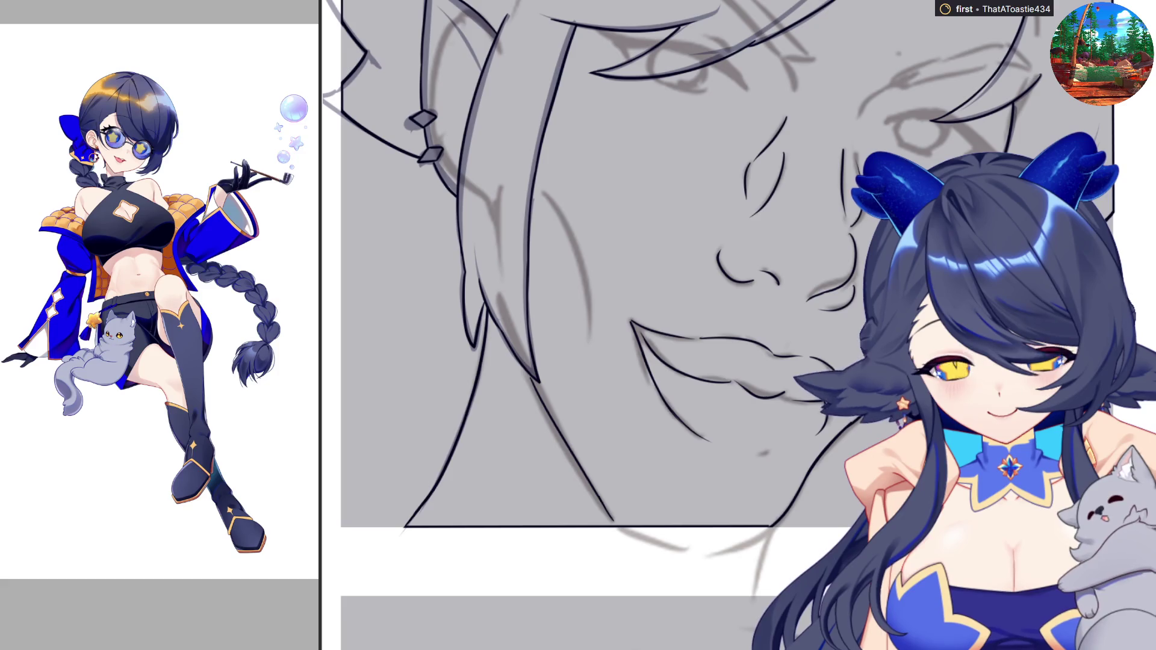
key(h)
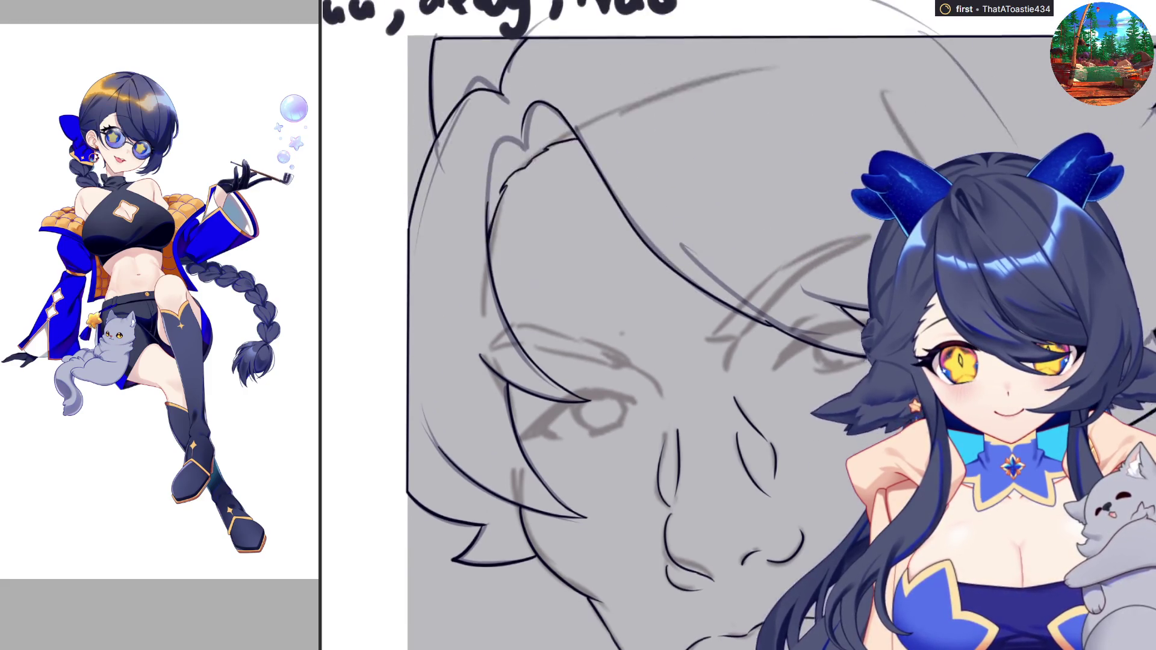
Ink a hair strand across the brow, checking the linework in mirrored view
scroll(603, 325, up, 5)
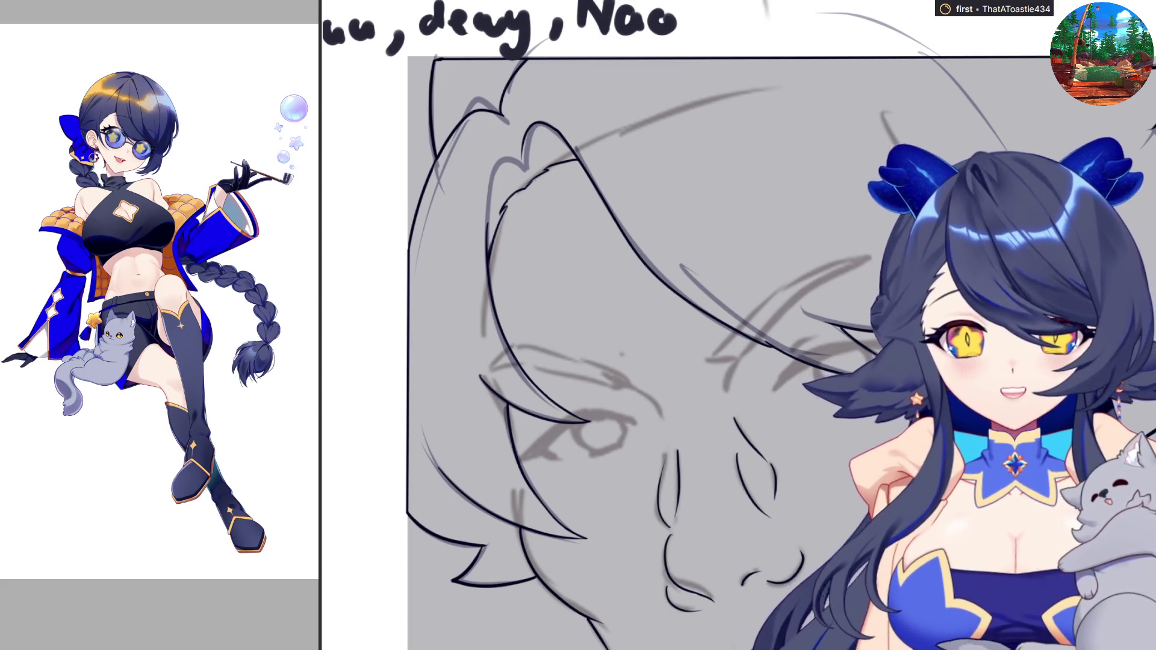
key(h)
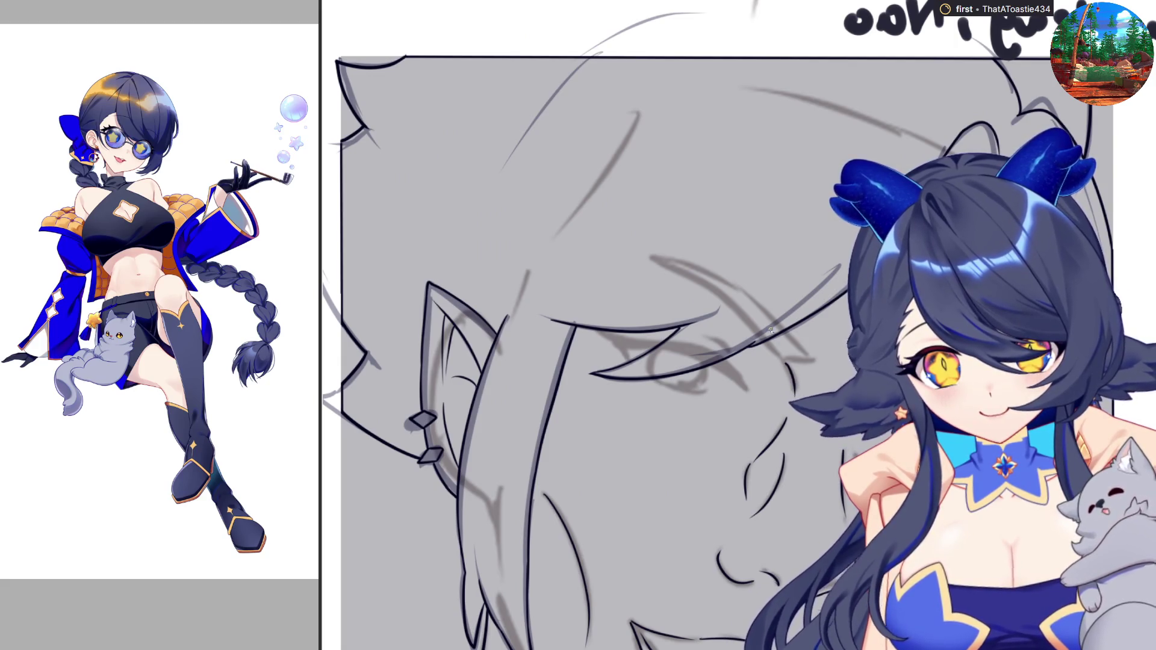
key(h)
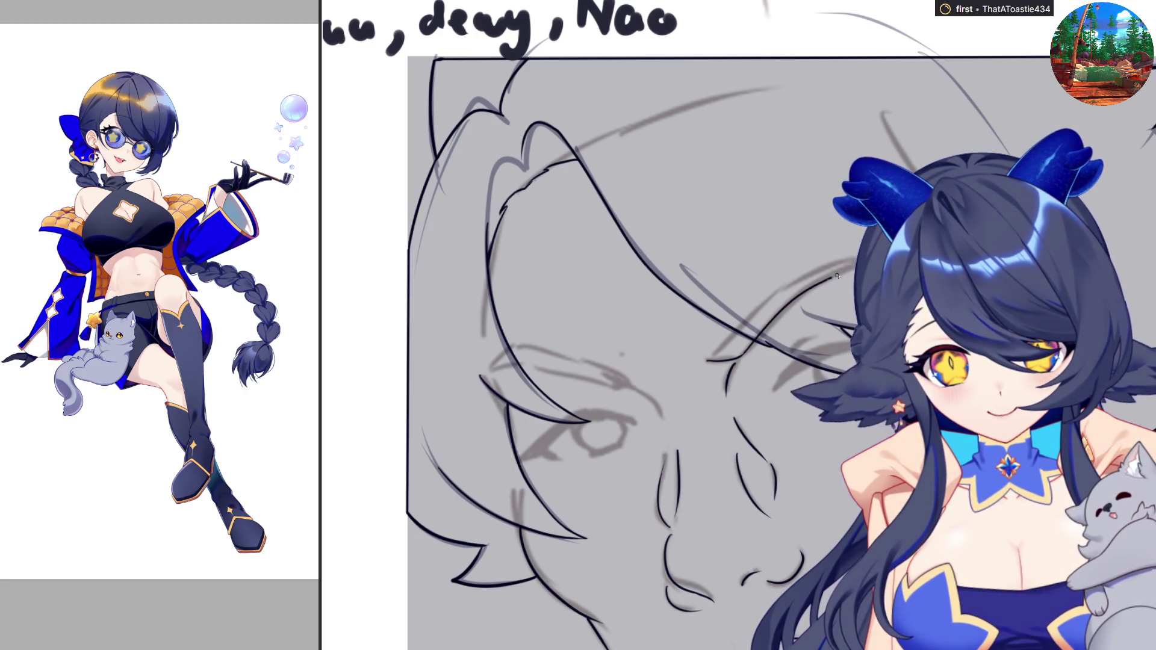
drag(707, 361, 836, 268)
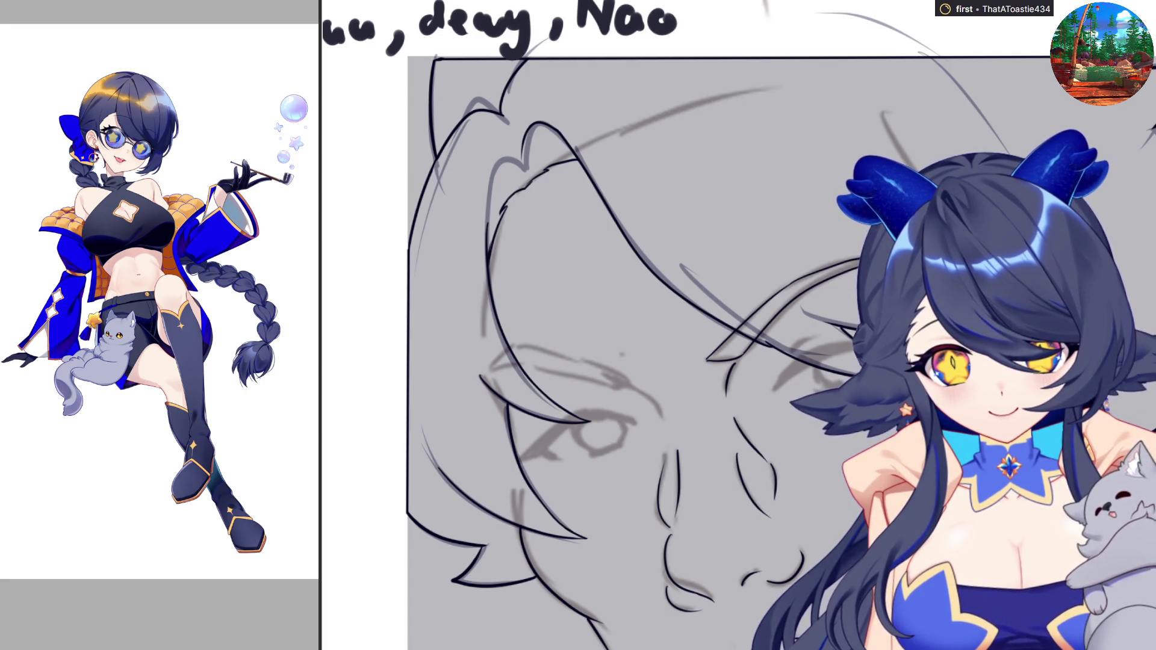
key(h)
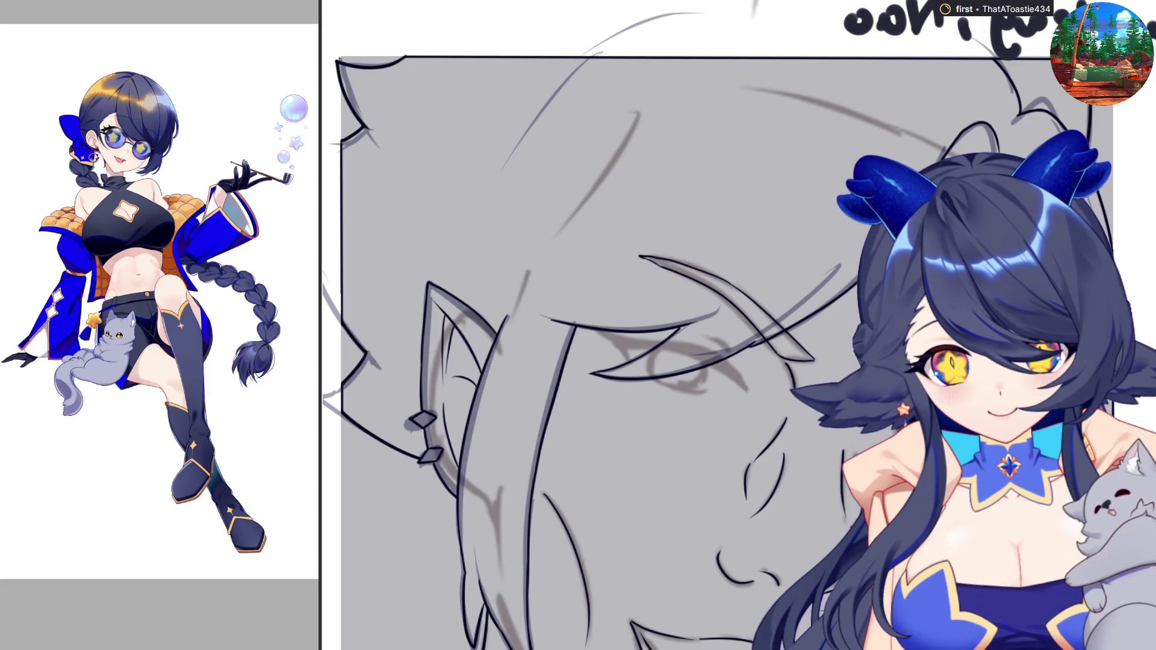
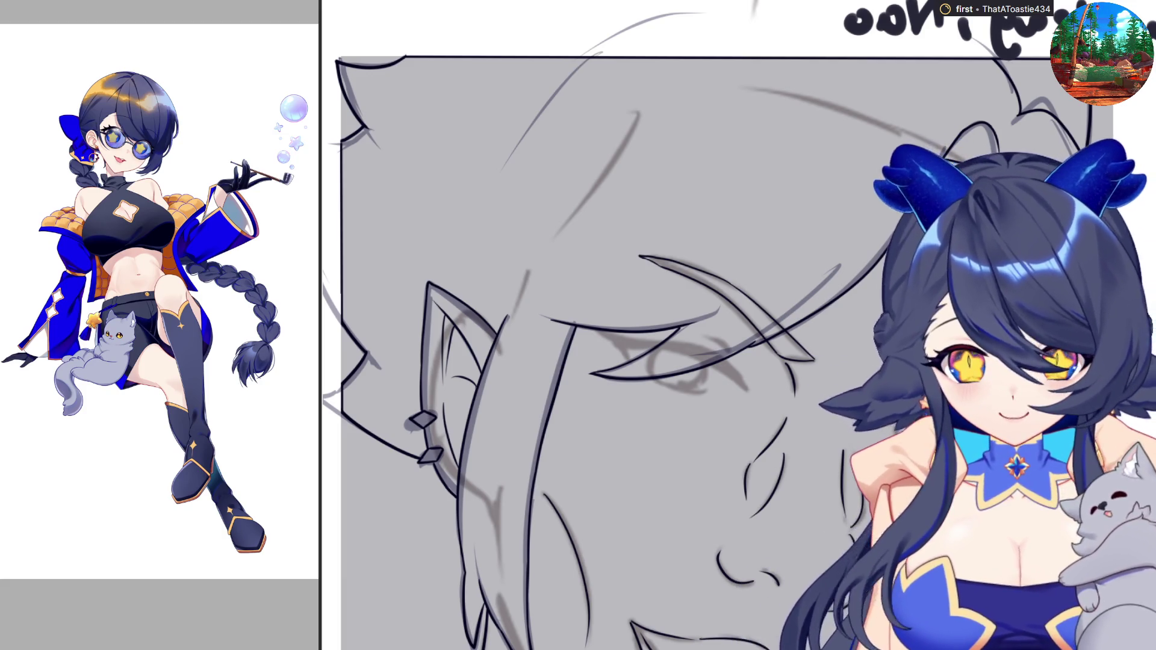
Mirror the canvas view back so the face sketch and handwritten names read correctly
key(m)
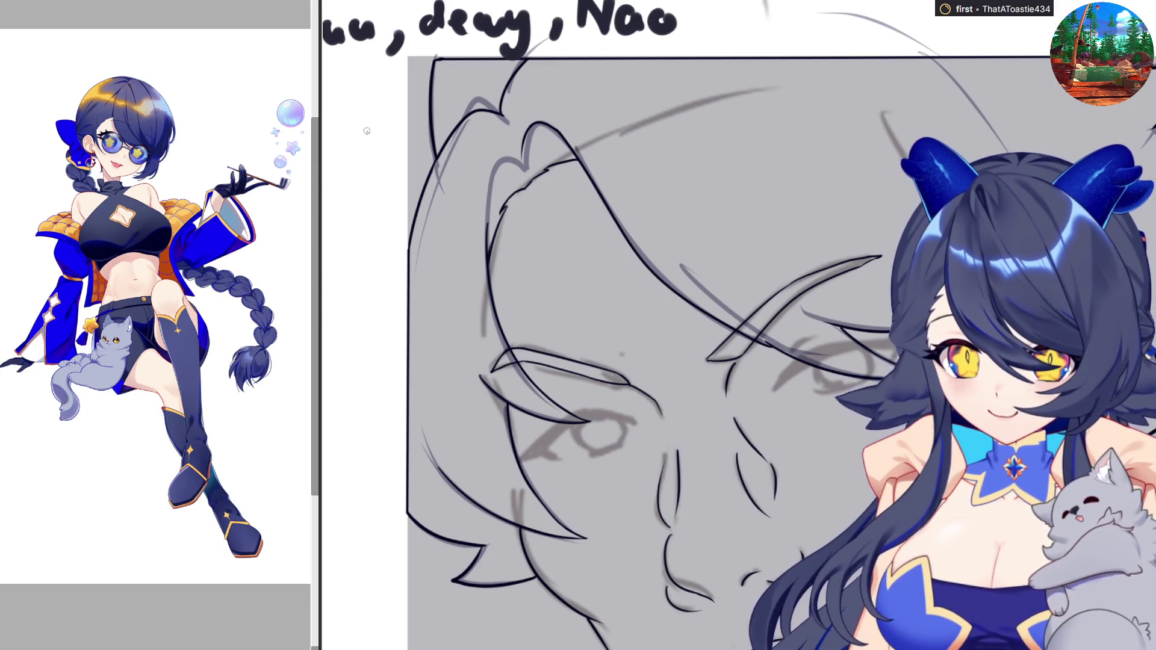
Widen the canvas slightly and ink a bold upper lash stroke over the right eye
drag(319, 110, 312, 111)
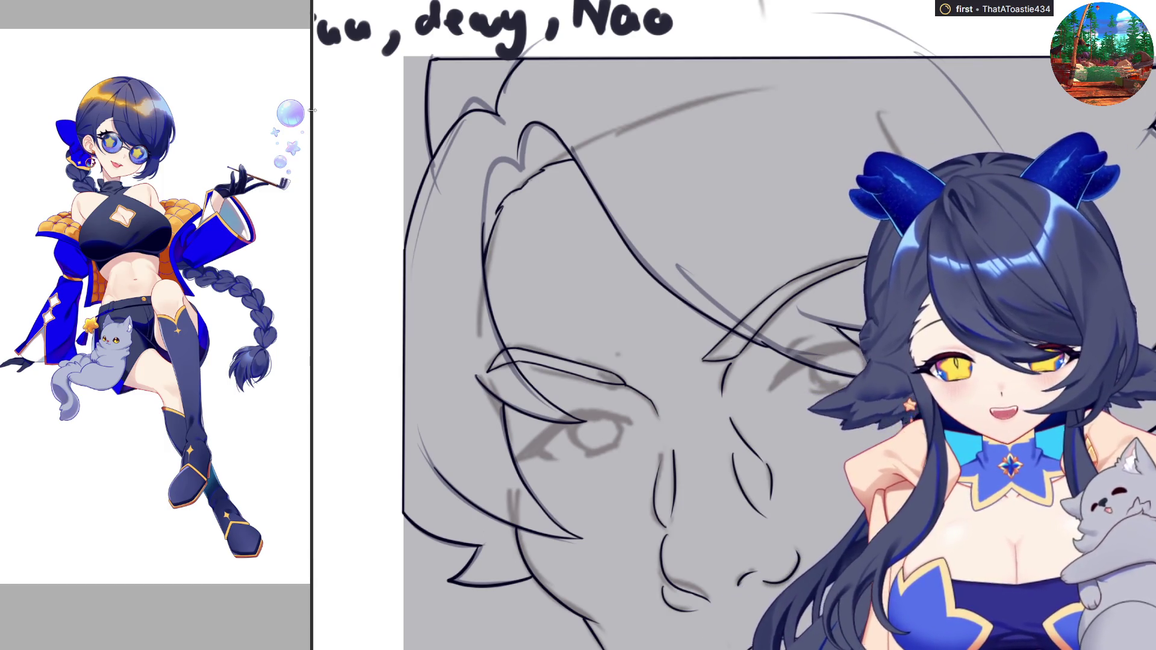
scroll(602, 325, down, 3)
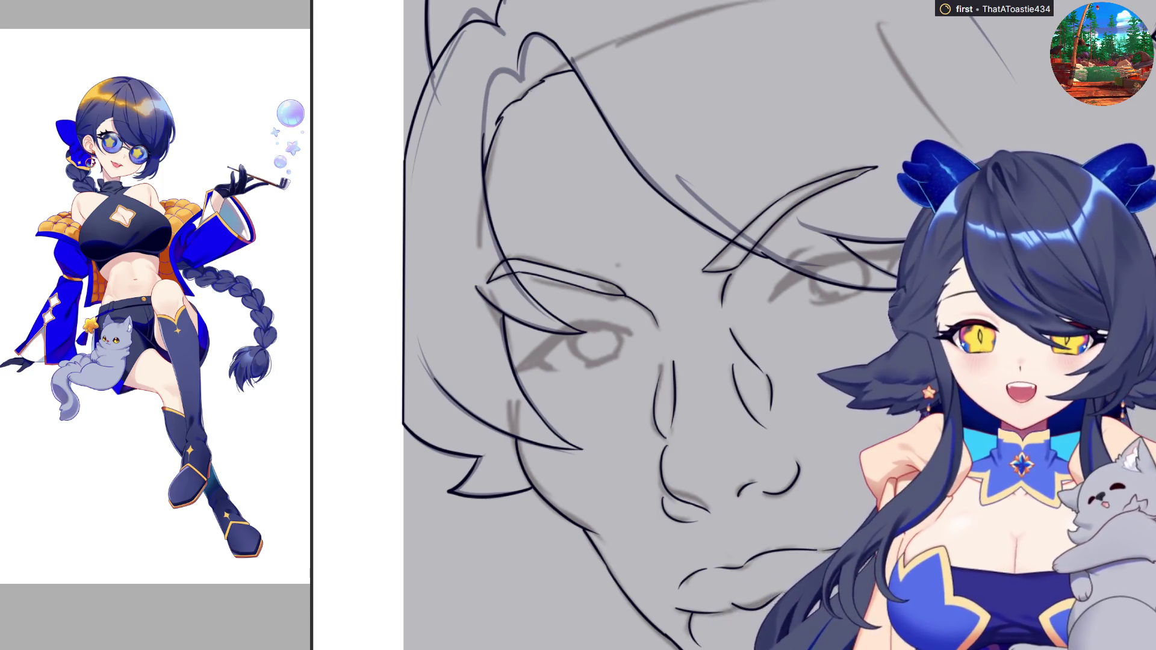
scroll(707, 325, down, 3)
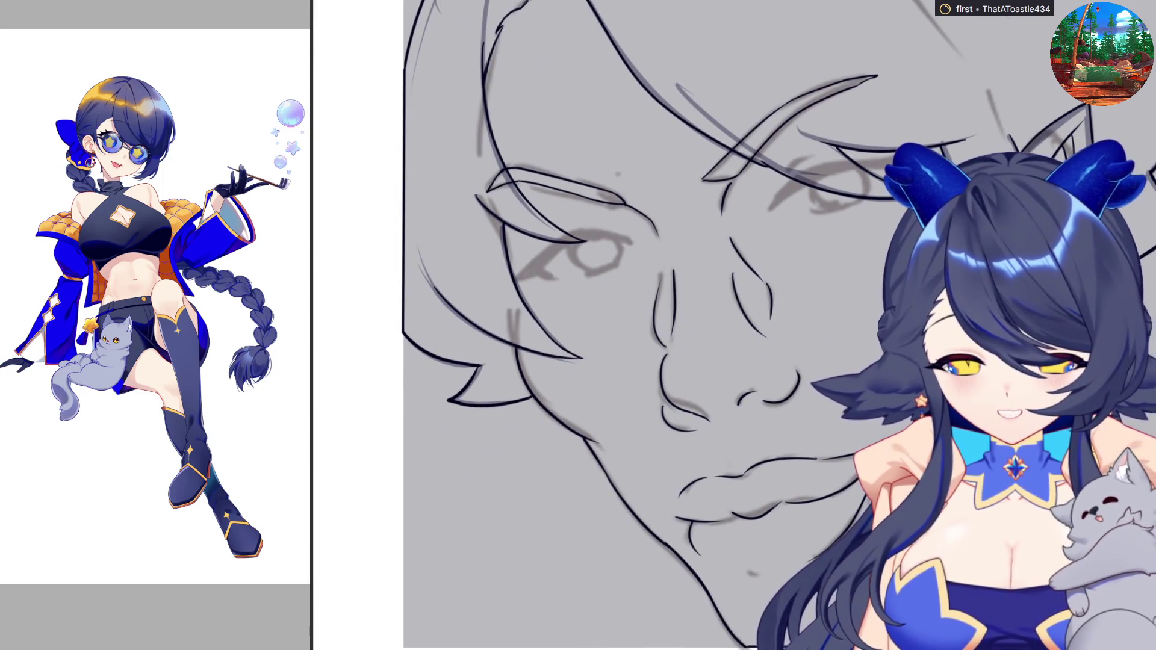
scroll(707, 325, up, 5)
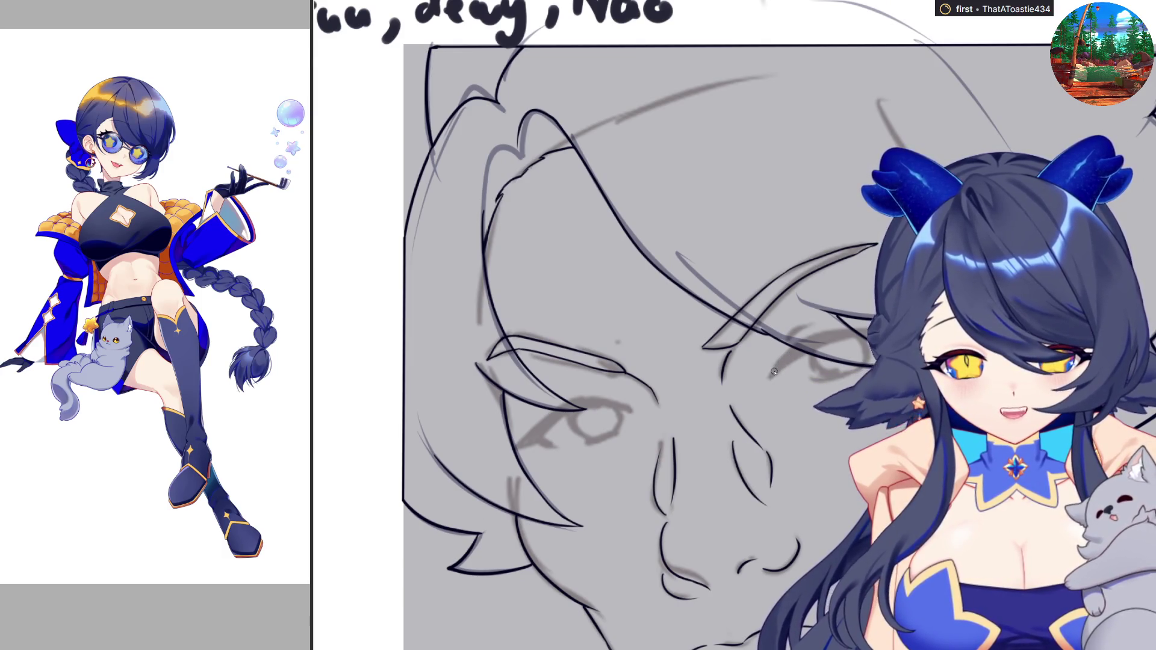
drag(769, 377, 801, 341)
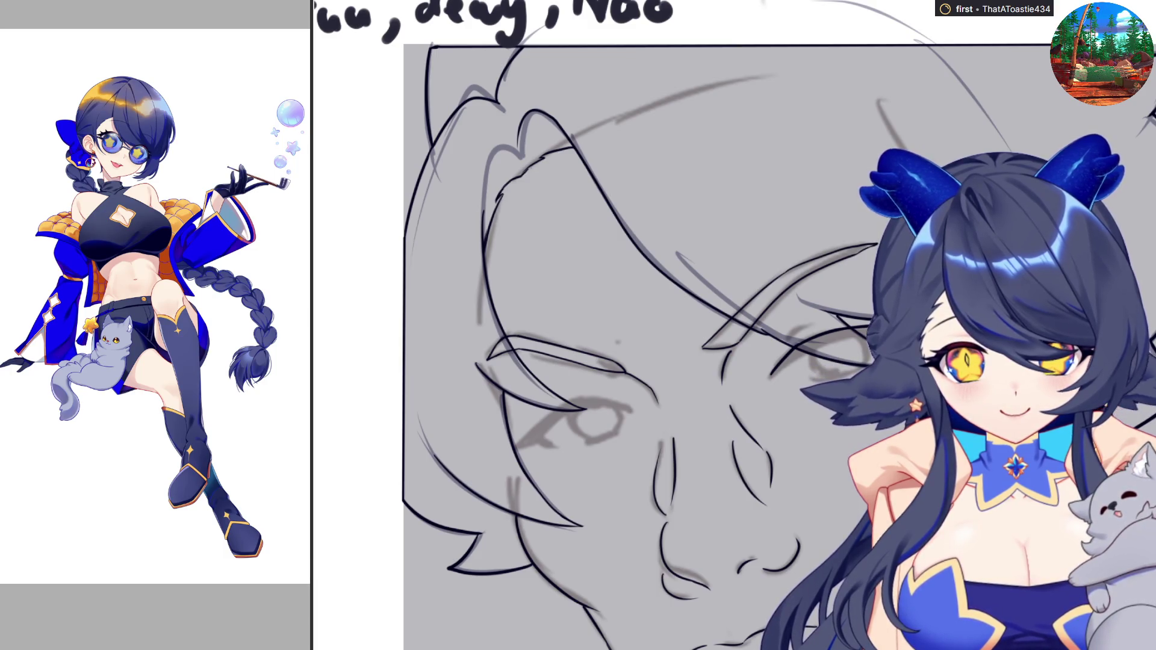
drag(772, 375, 866, 337)
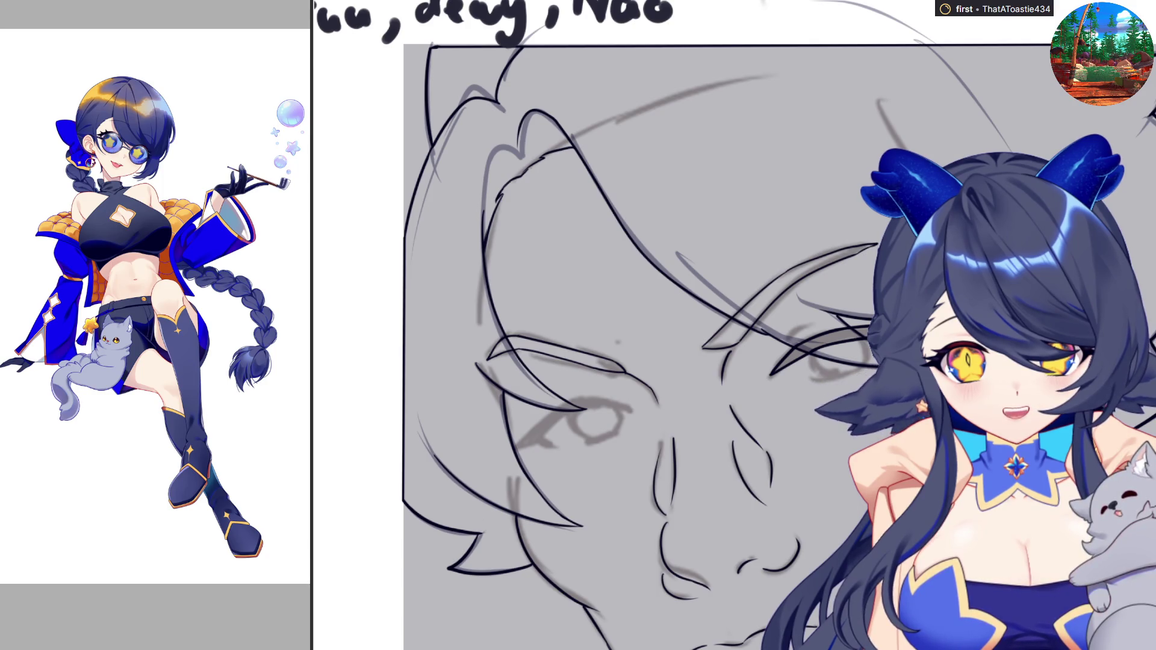
drag(772, 373, 867, 329)
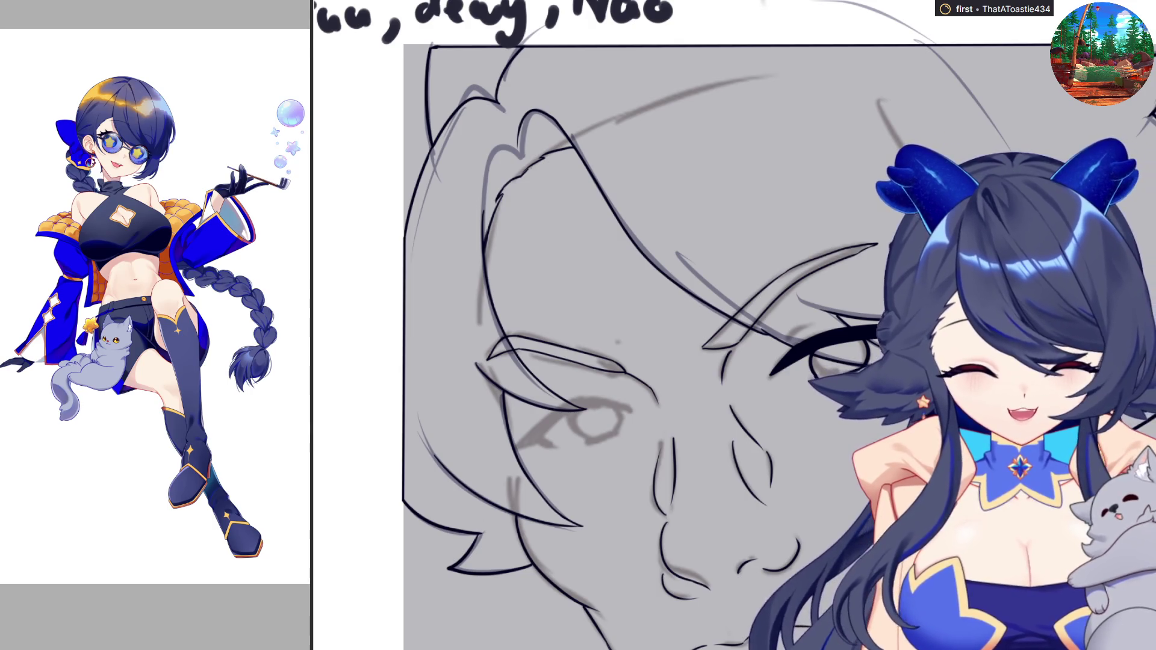
scroll(755, 300, down, 2)
scroll(680, 325, right, 3)
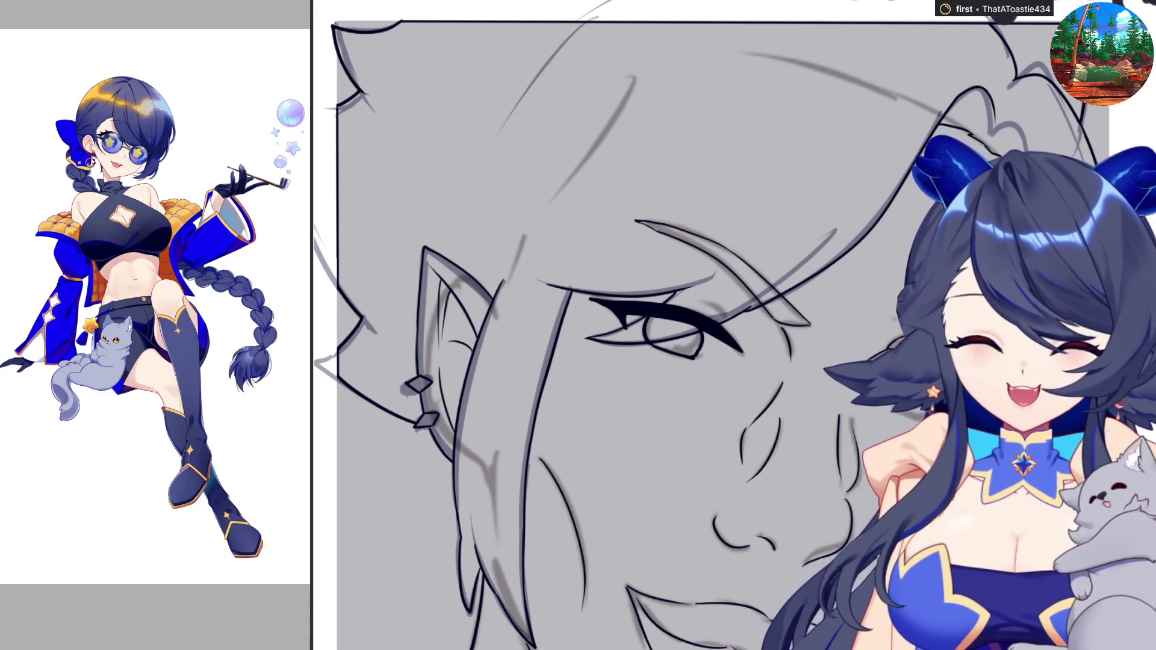
scroll(602, 325, down, 1)
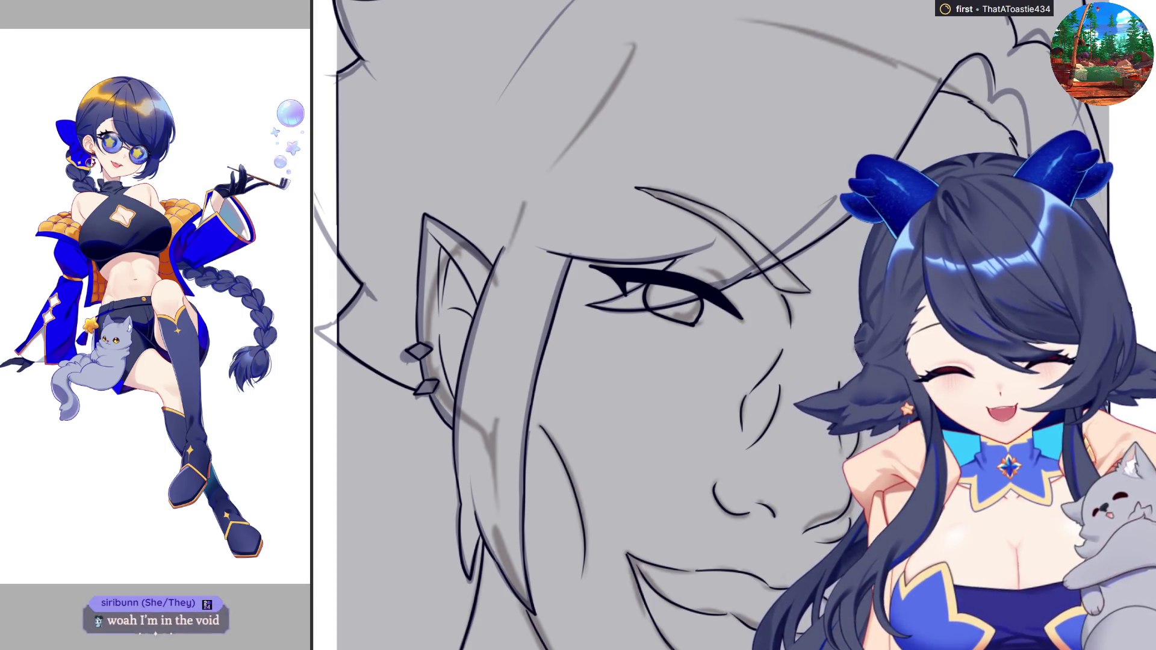
key(h)
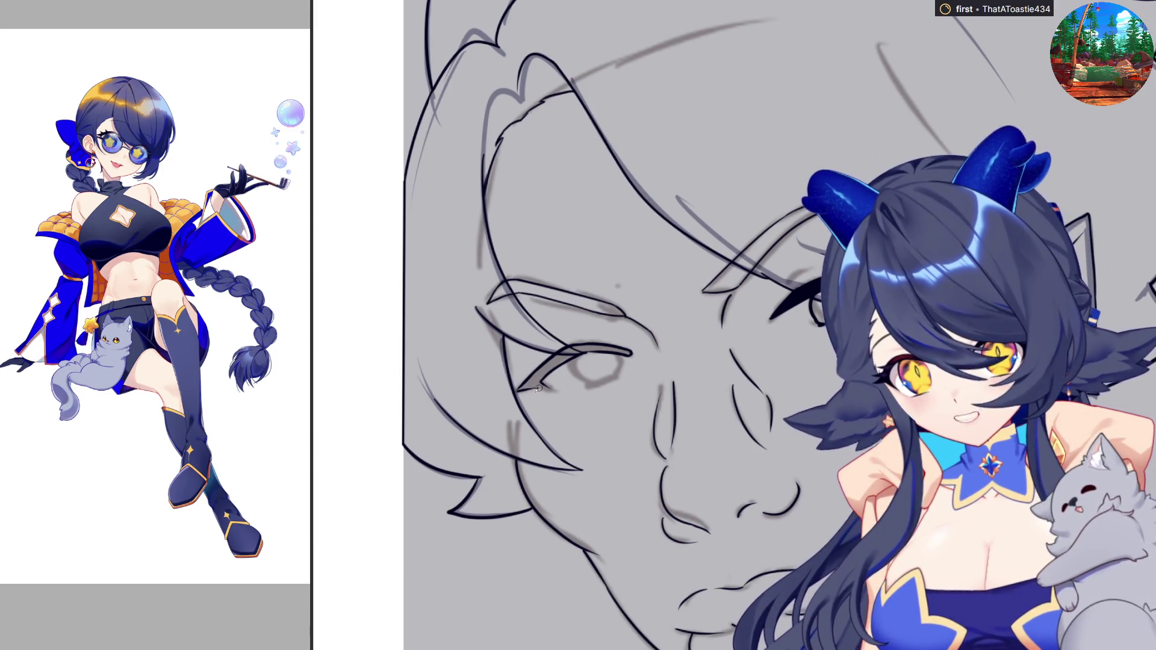
Ink a tapered lash and short iris stroke on the left eye, then zoom out over the panel grid
drag(629, 352, 521, 389)
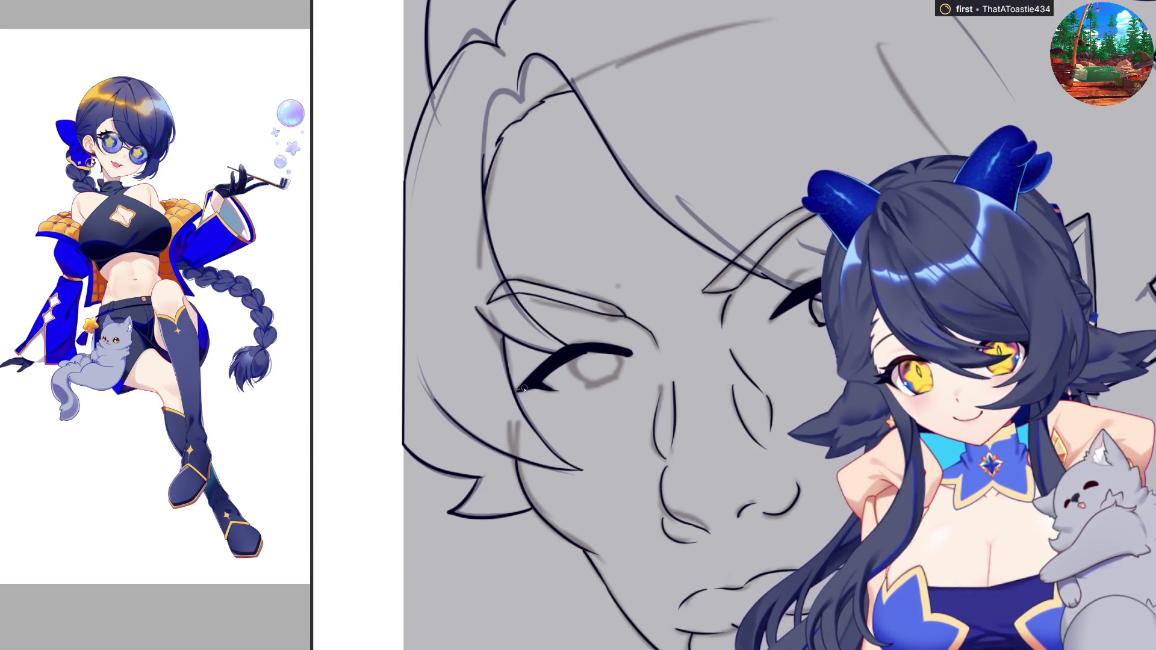
drag(578, 380, 582, 357)
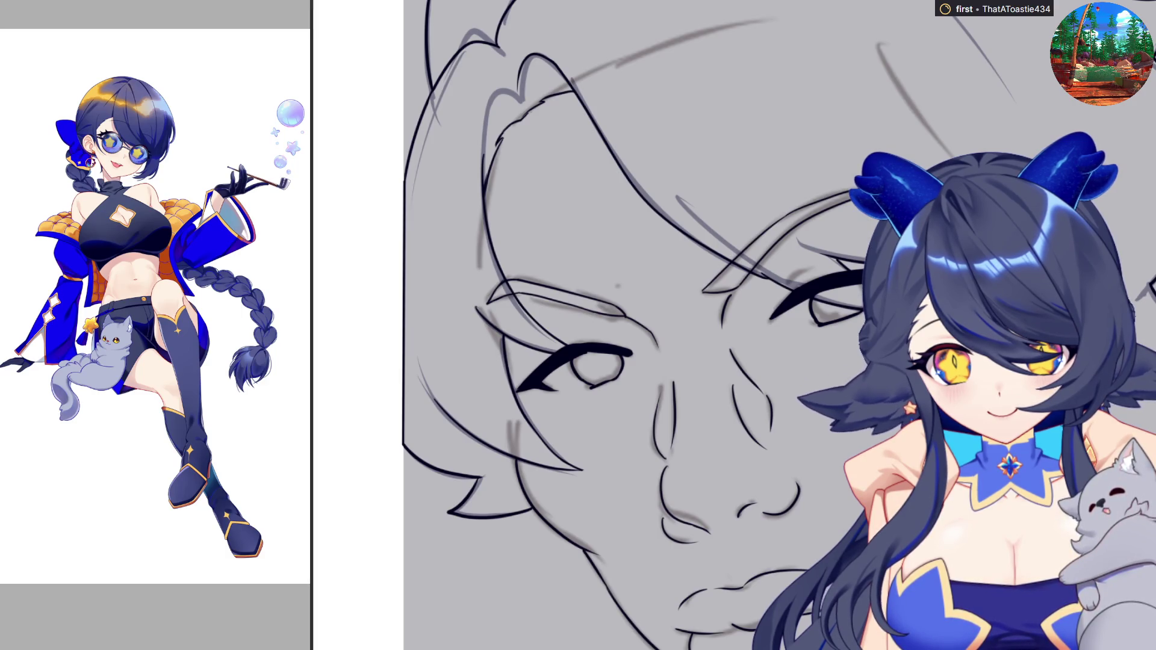
scroll(632, 325, down, 5)
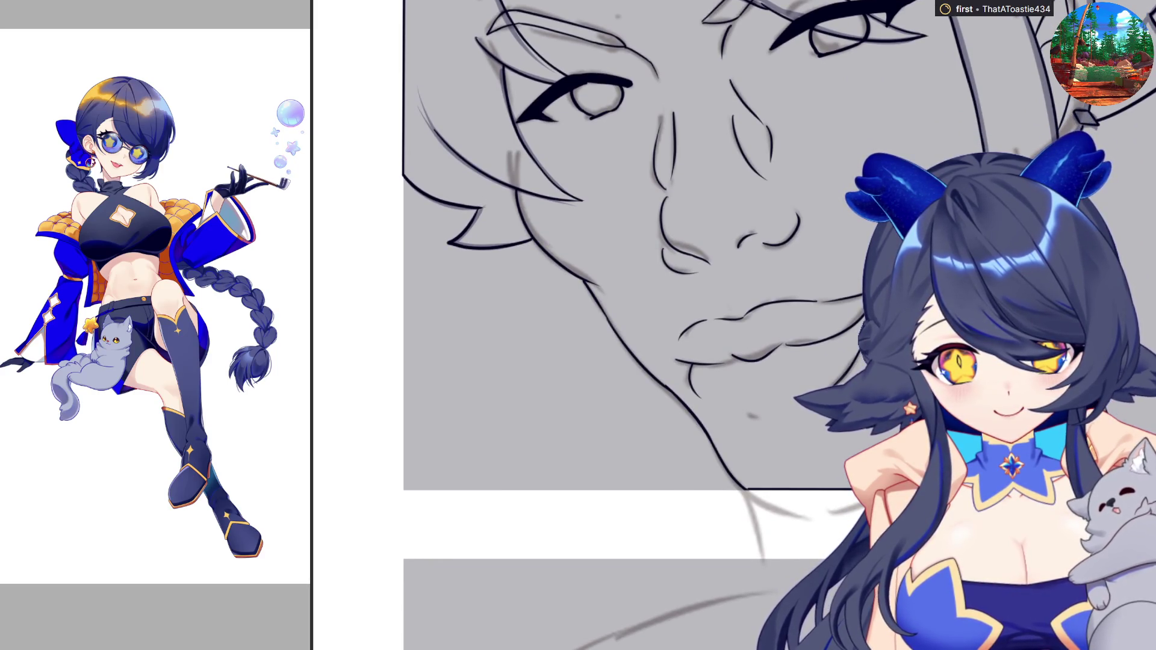
scroll(626, 280, down, 1)
scroll(633, 325, up, 2)
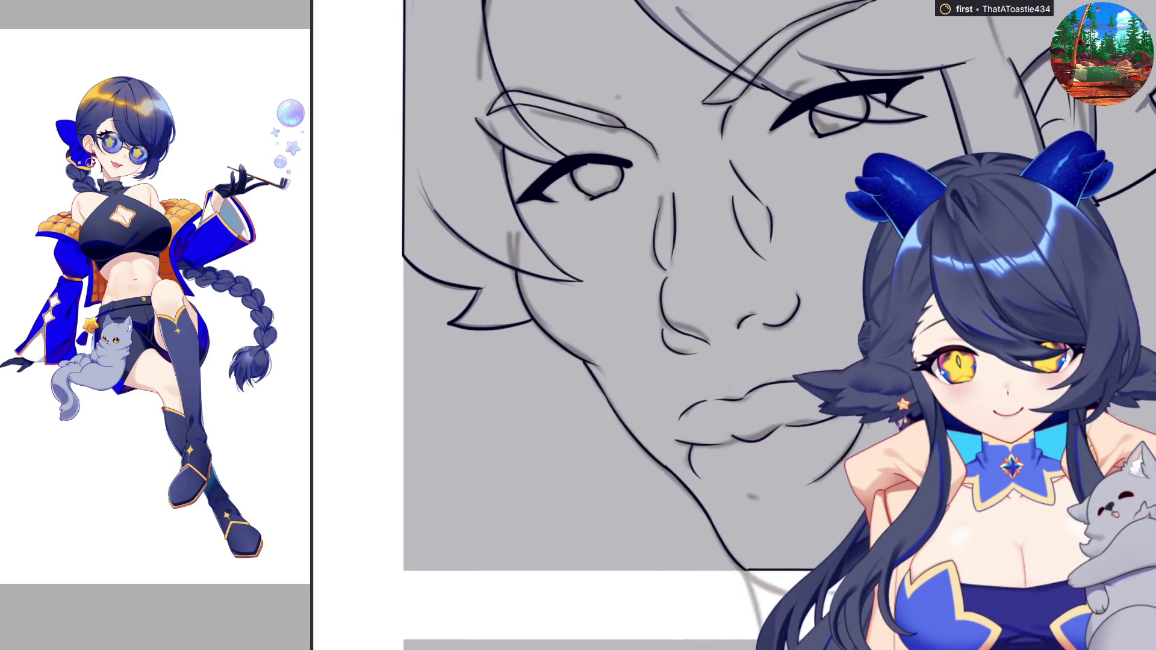
scroll(632, 325, down, 5)
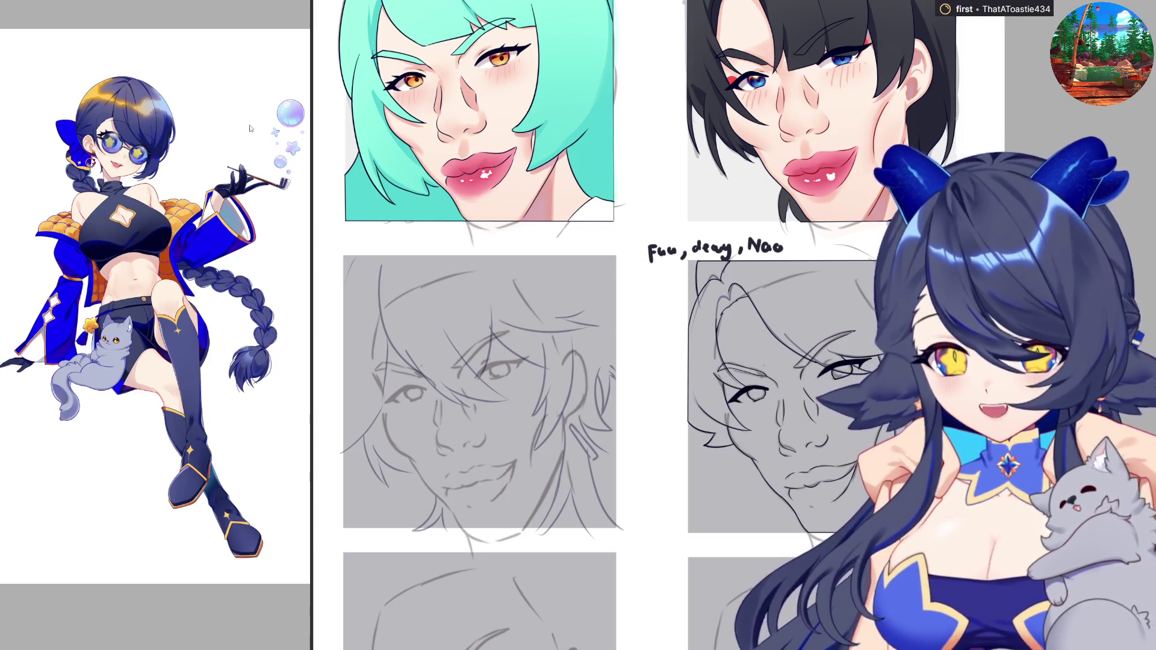
Reposition the inked eye lines on the left sketch face with a Ctrl+T transform
scroll(170, 263, up, 5)
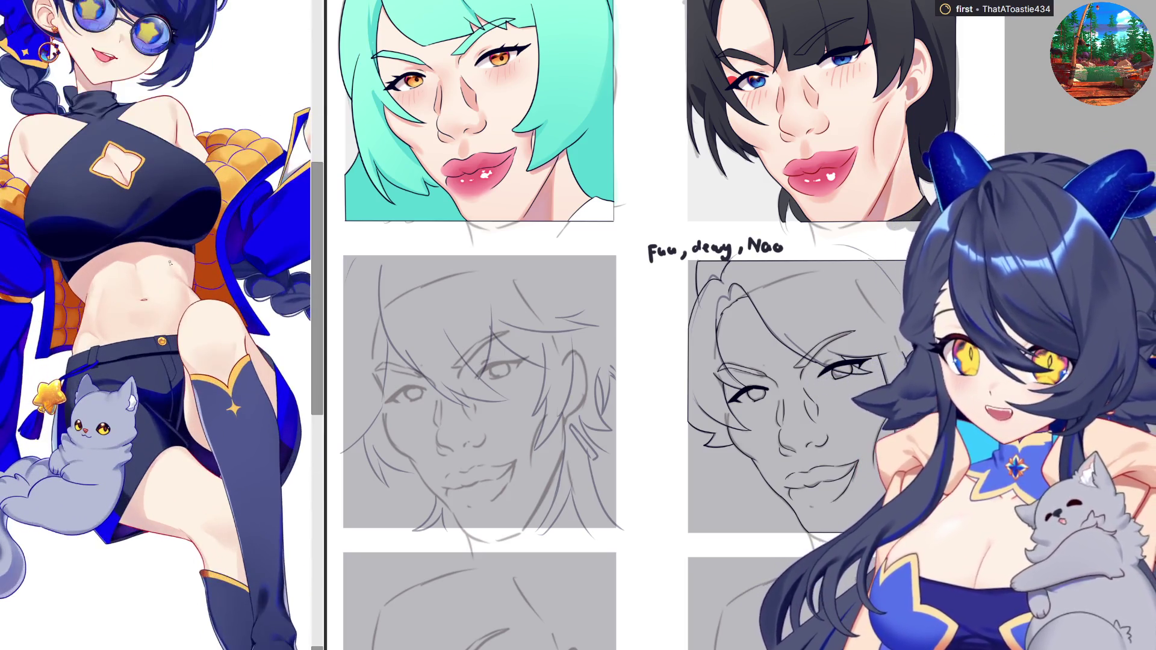
scroll(169, 262, down, 5)
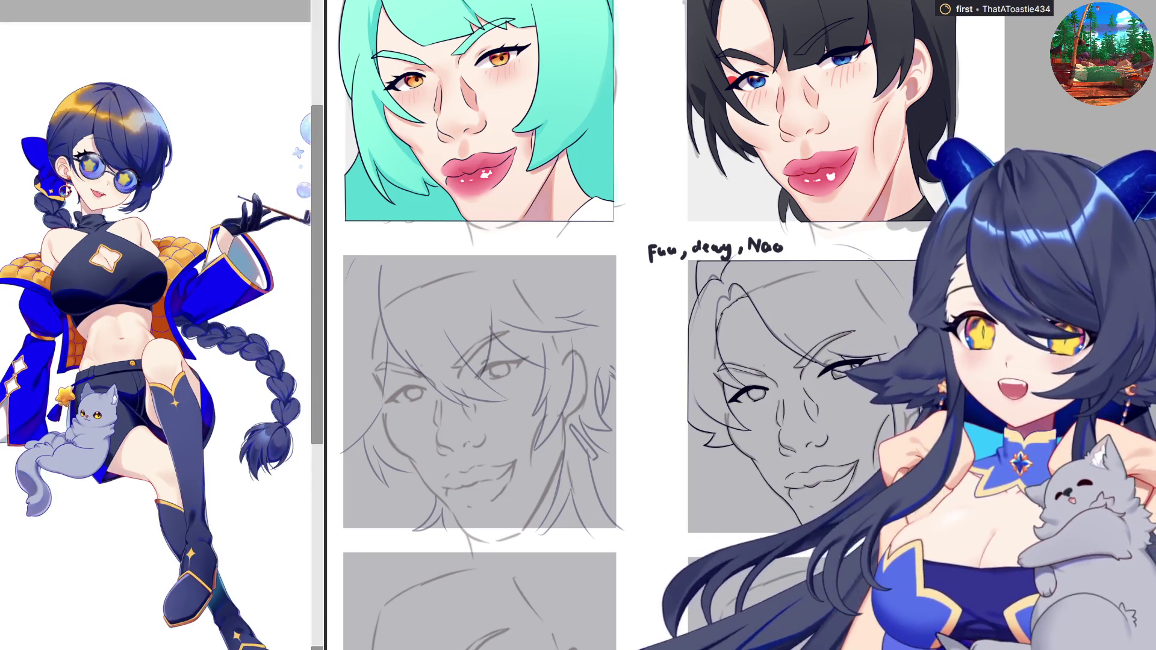
scroll(170, 262, down, 1)
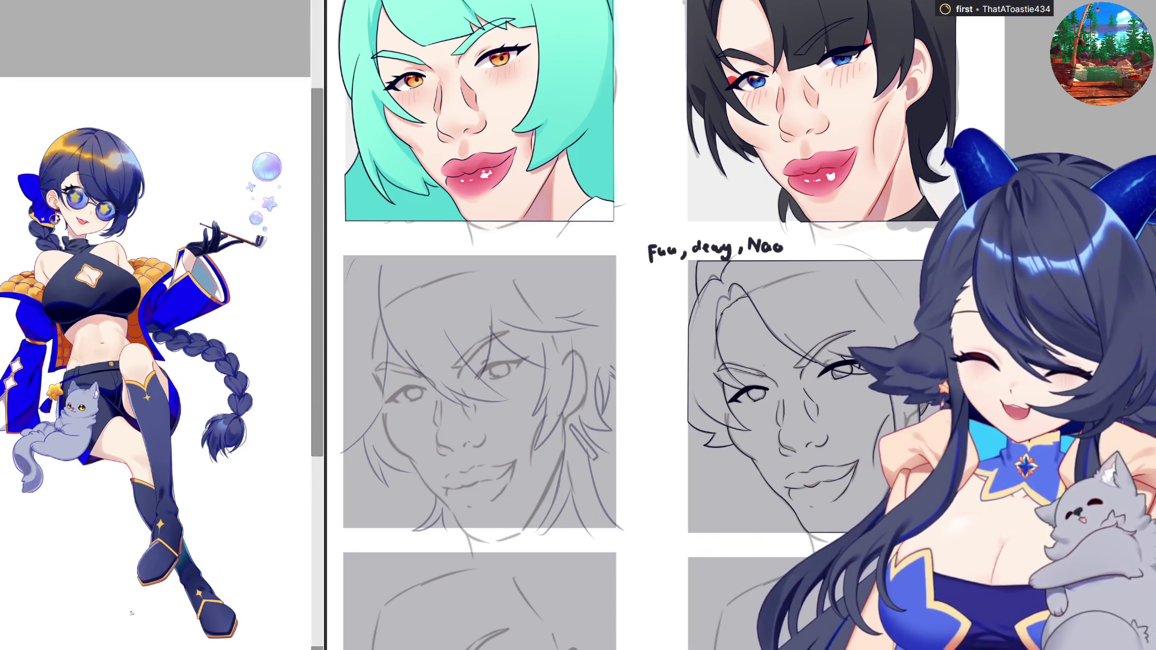
scroll(320, 411, left, 2)
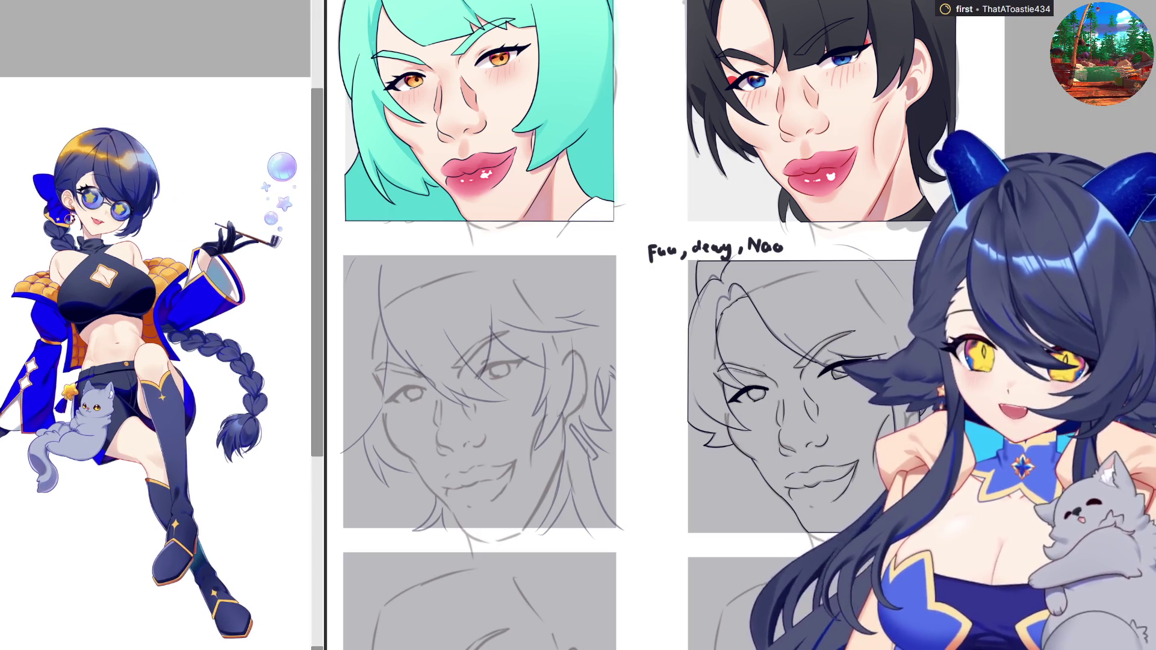
drag(321, 411, 316, 418)
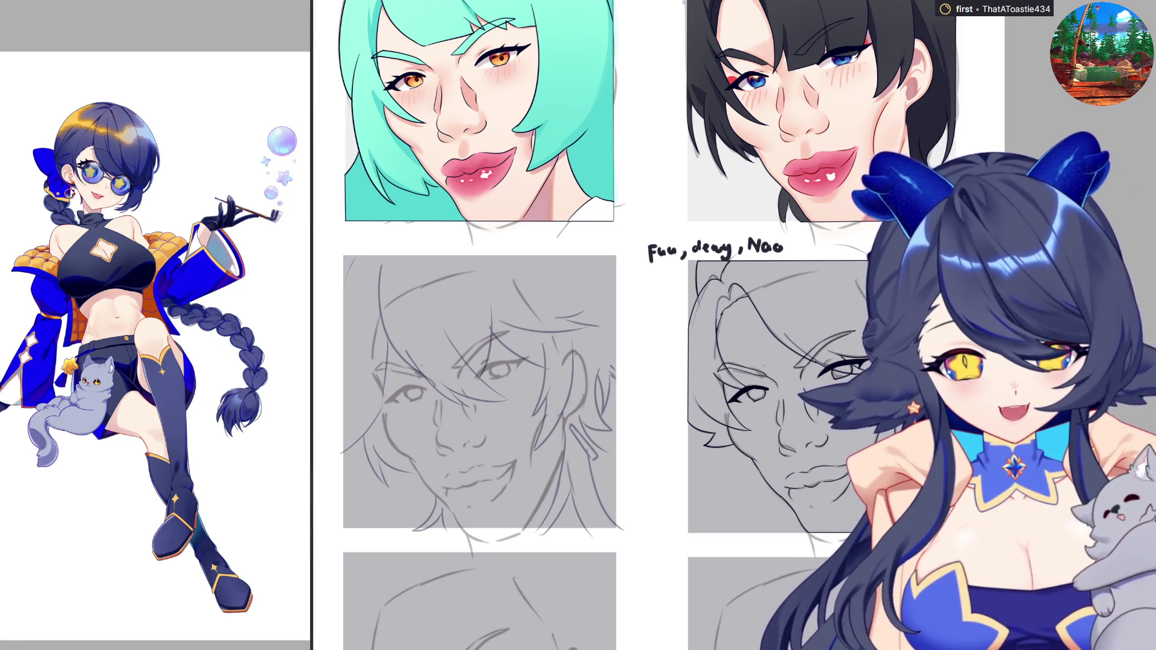
scroll(597, 535, down, 3)
scroll(598, 534, up, 3)
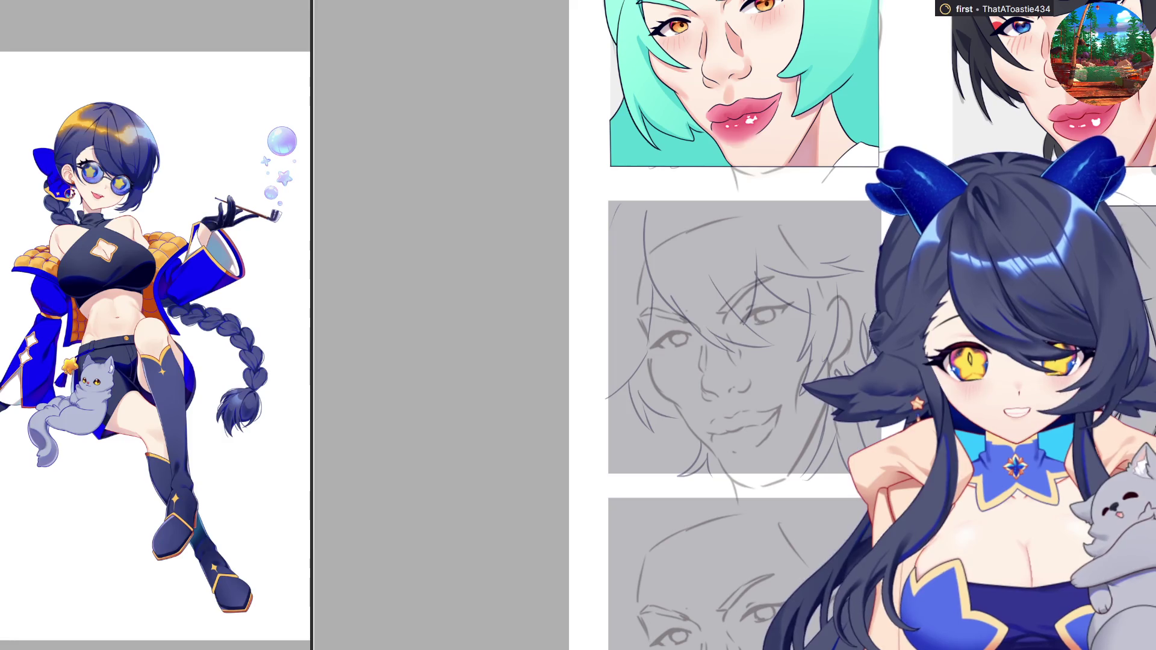
key(ctrl+t)
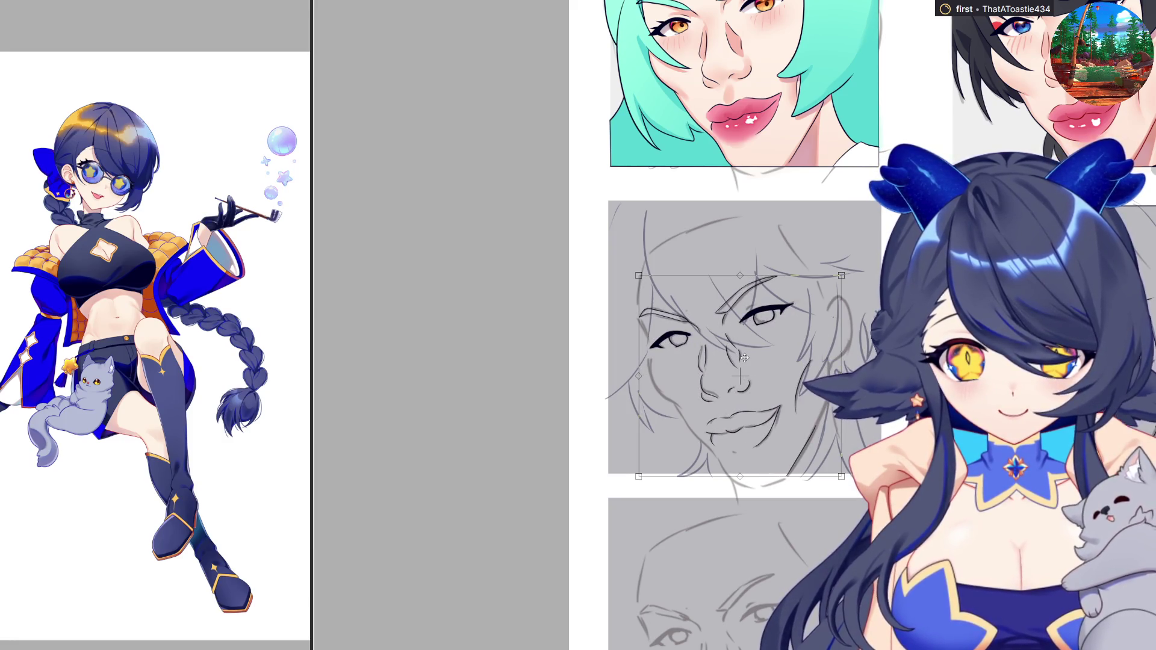
key(Return)
Zoom in close on the eye for inking
scroll(758, 361, up, 1)
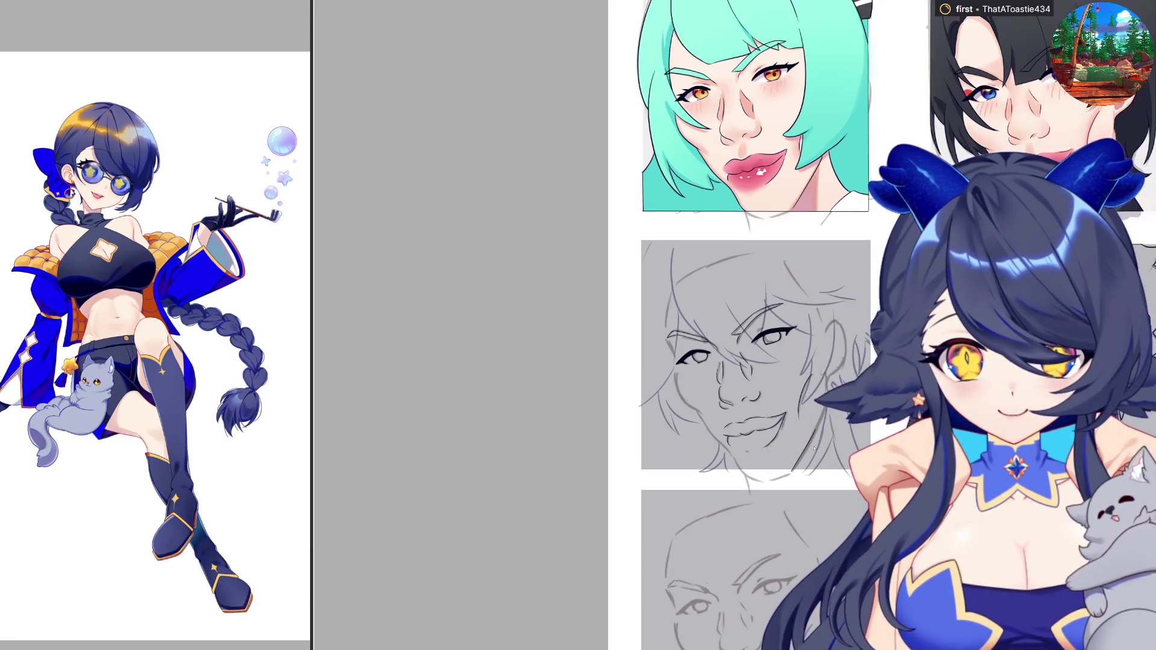
scroll(799, 363, up, 1)
scroll(801, 364, up, 3)
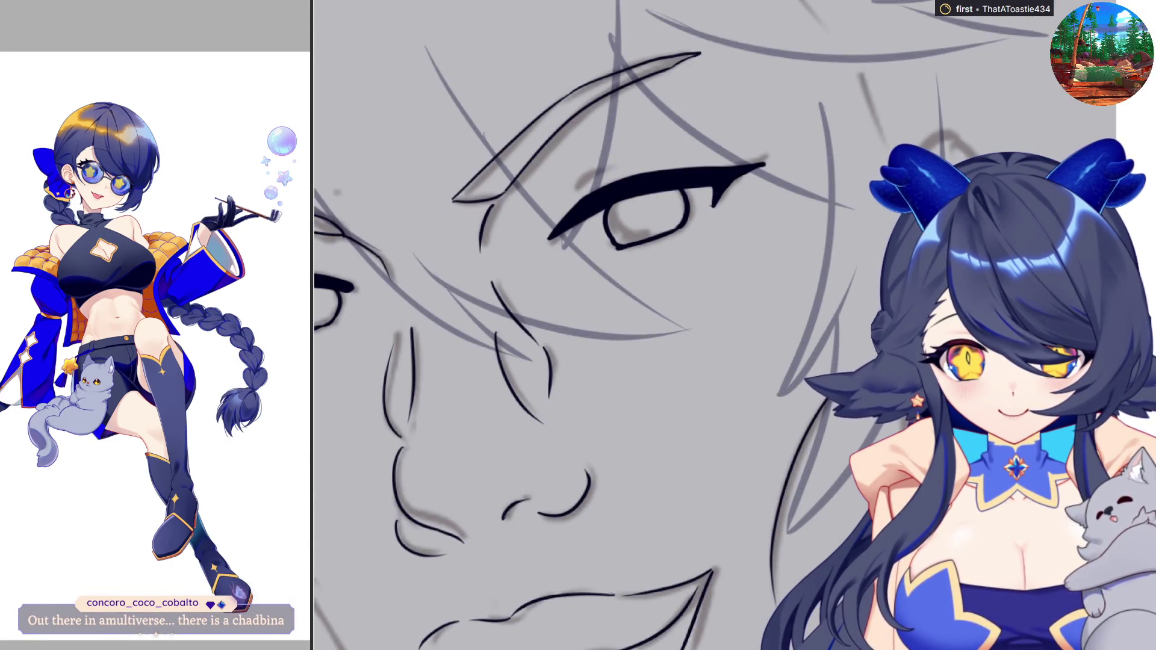
Ink a dark contour stroke down the left side of the face beside the eye
scroll(801, 365, down, 2)
scroll(800, 364, down, 2)
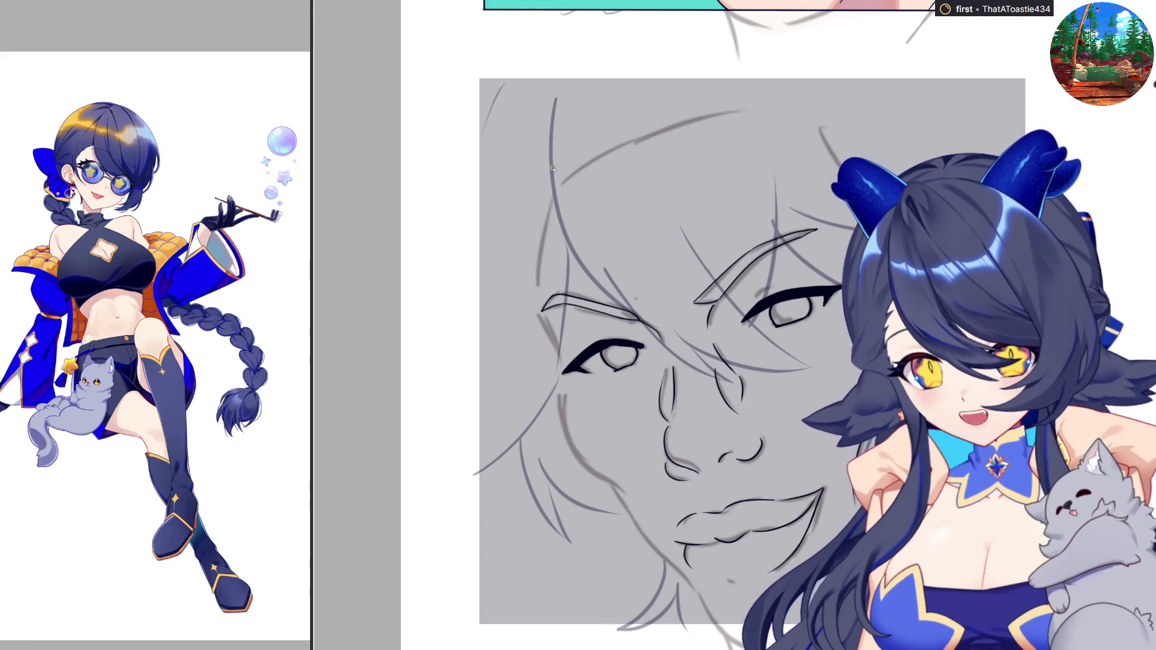
drag(550, 165, 566, 229)
drag(550, 162, 649, 324)
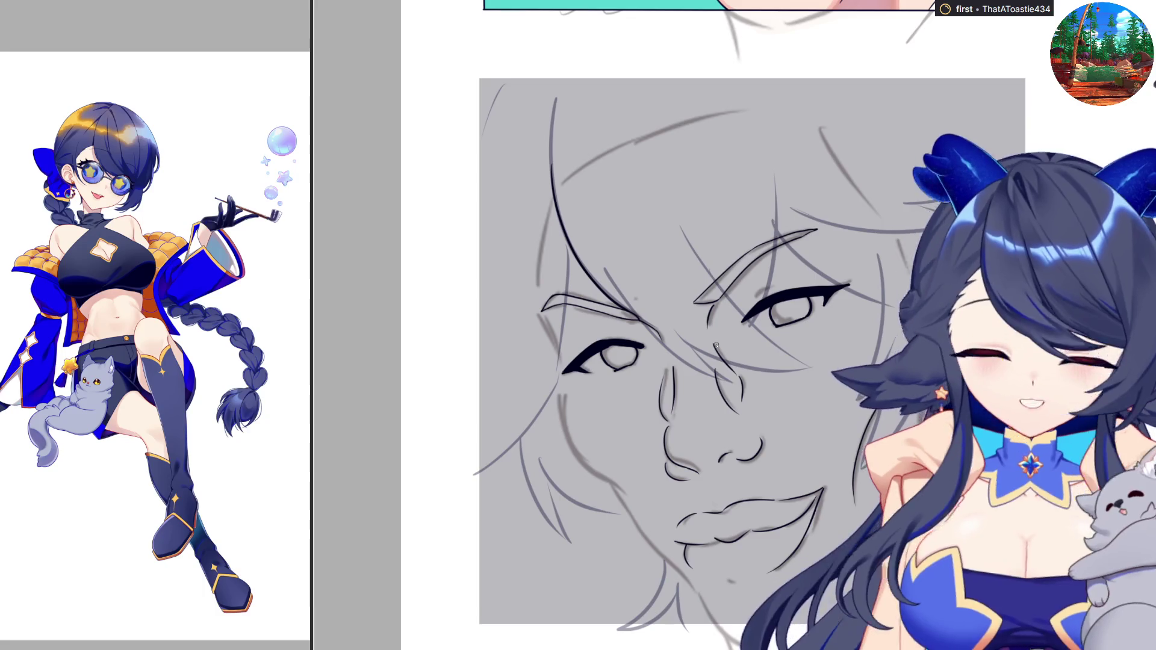
scroll(716, 345, up, 2)
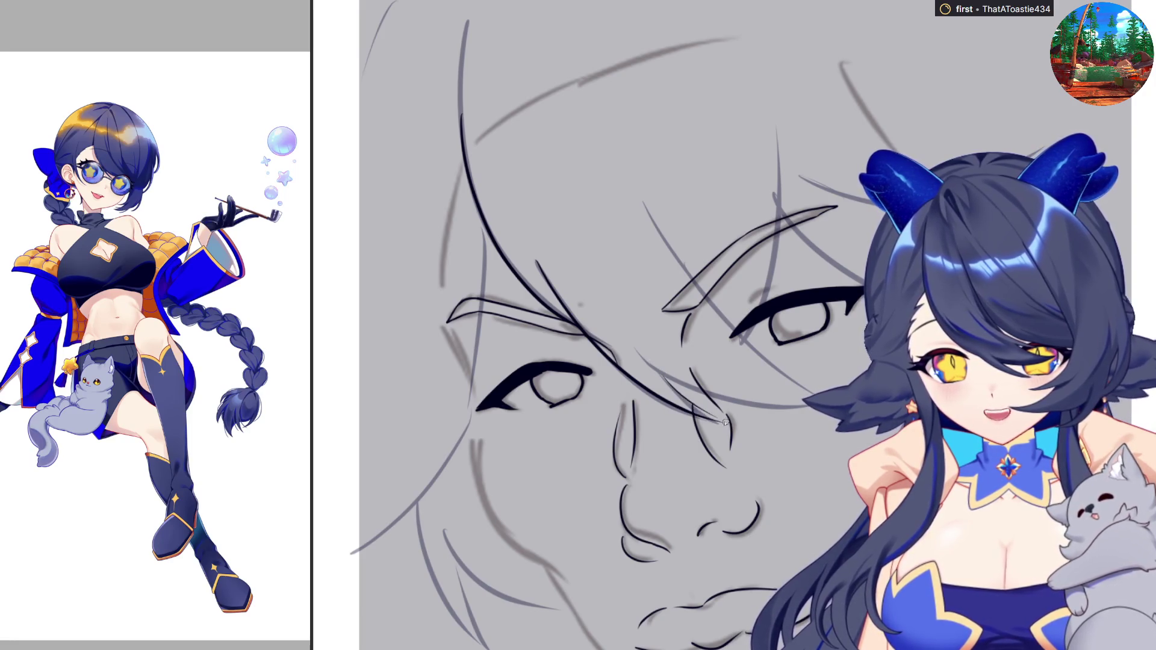
Draw and undo trial curved strokes near the right eye
drag(661, 374, 717, 418)
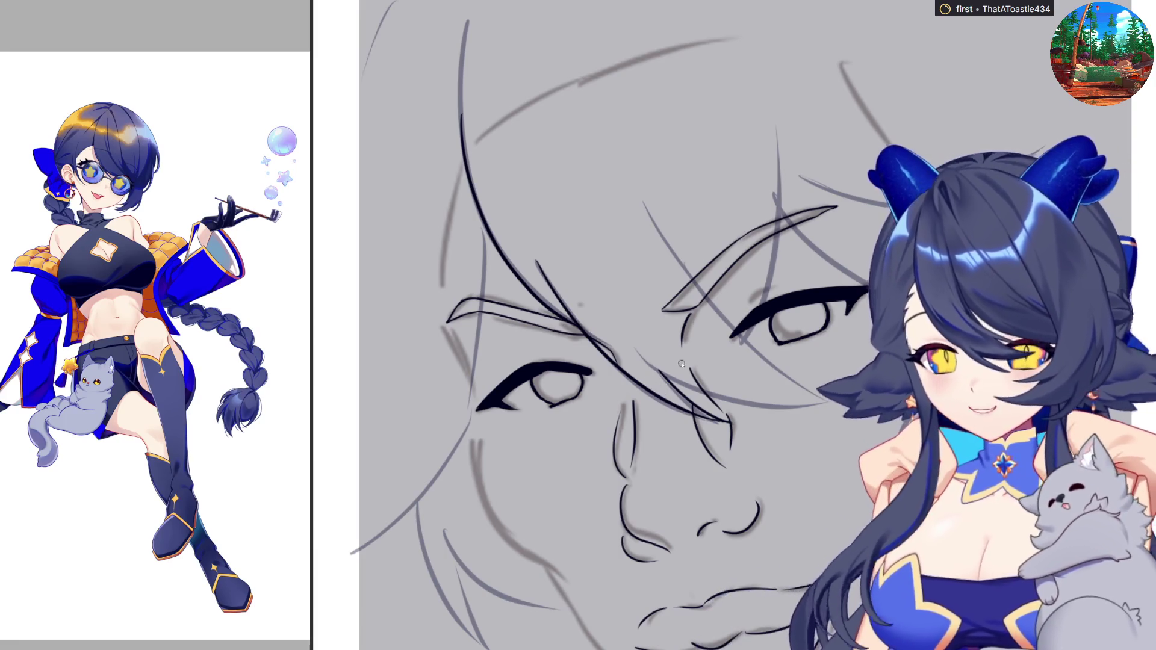
drag(636, 352, 828, 405)
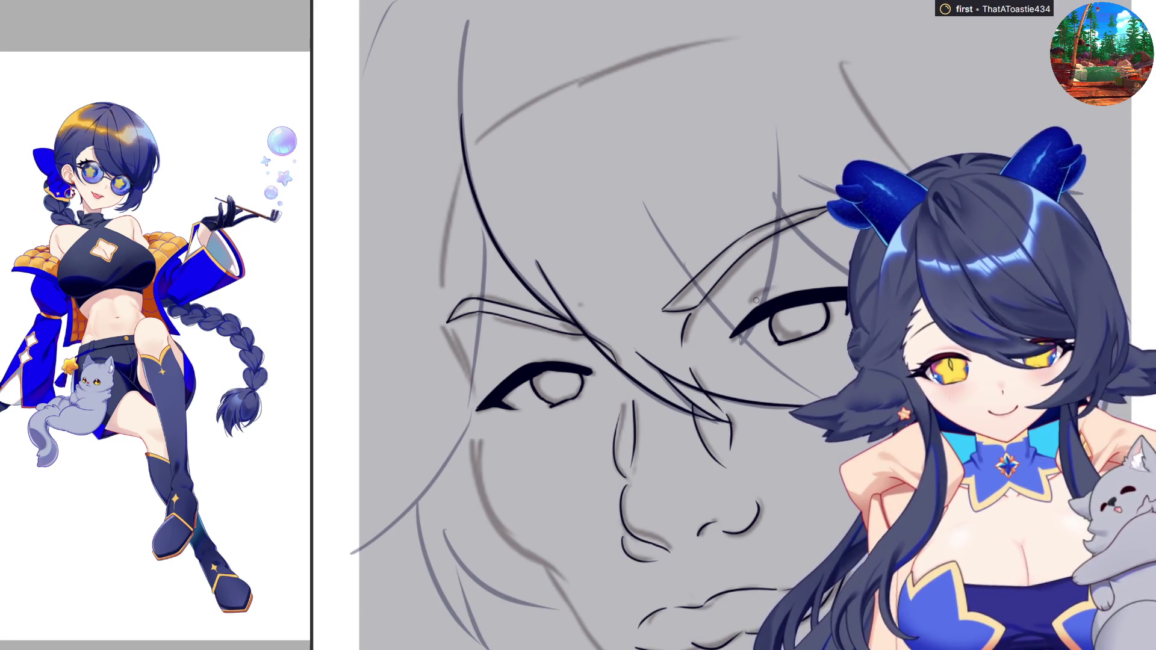
key(ctrl+z)
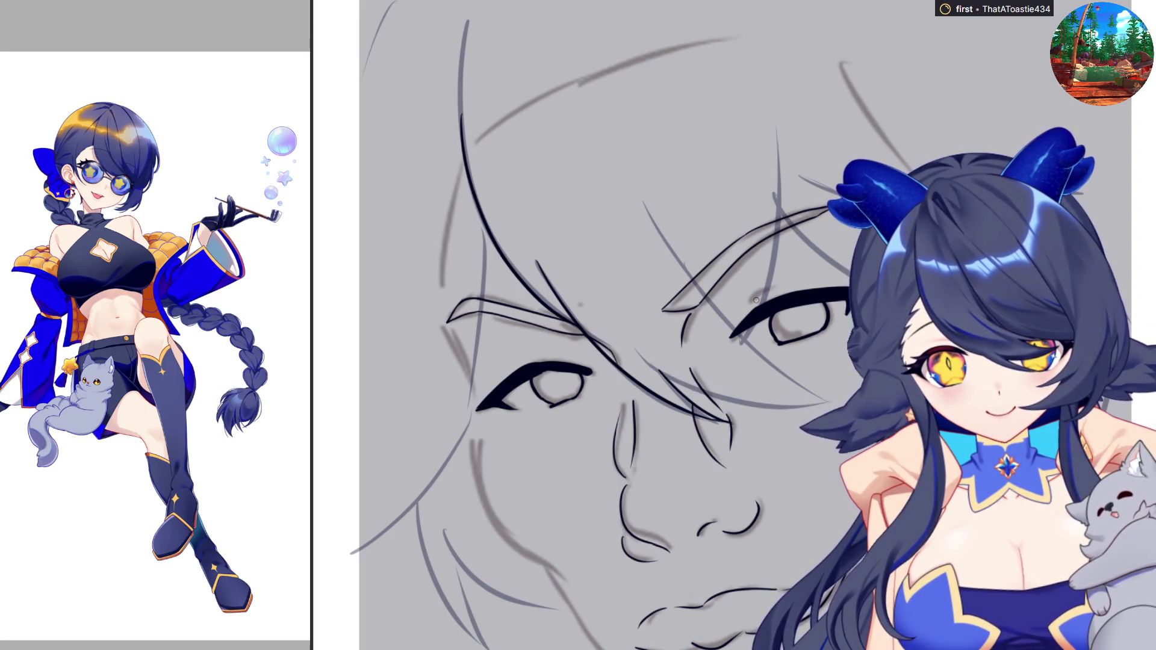
key(ctrl+z)
key(ctrl+z)
Ink a clean upper face curve from the hairline, retrying until it looks right
key(ctrl+z)
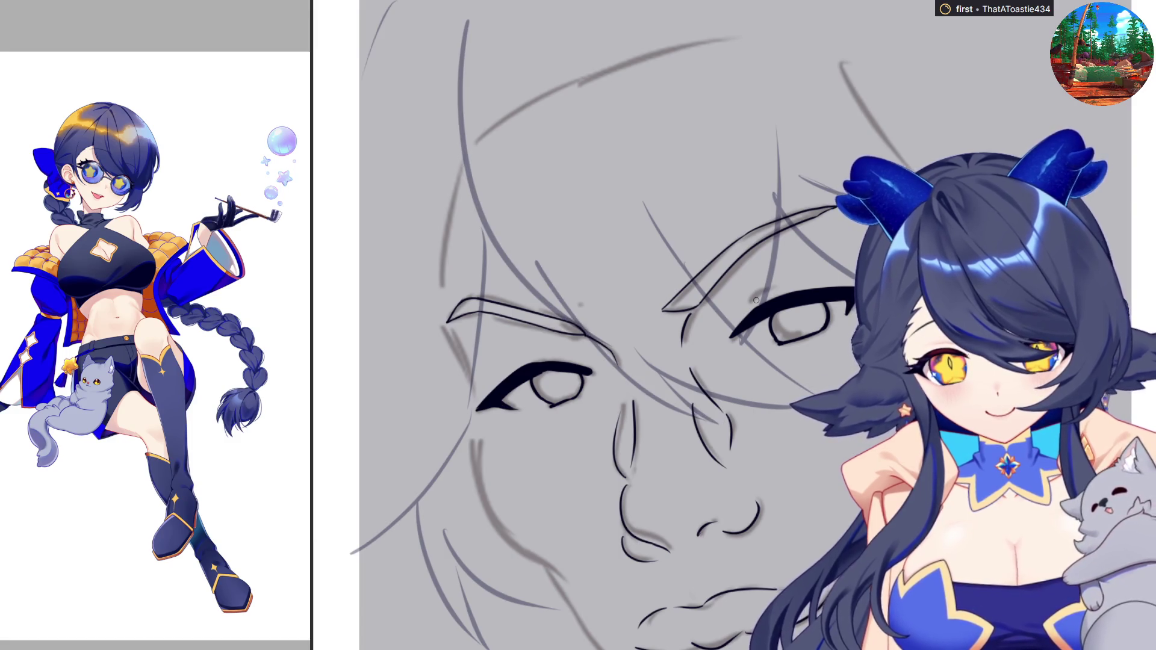
mouse_move(466, 18)
mouse_down()
mouse_move(460, 84)
mouse_move(524, 274)
mouse_up()
key(ctrl+z)
drag(467, 24, 563, 306)
key(ctrl+z)
mouse_move(467, 21)
mouse_down()
mouse_move(540, 295)
mouse_move(573, 321)
mouse_up()
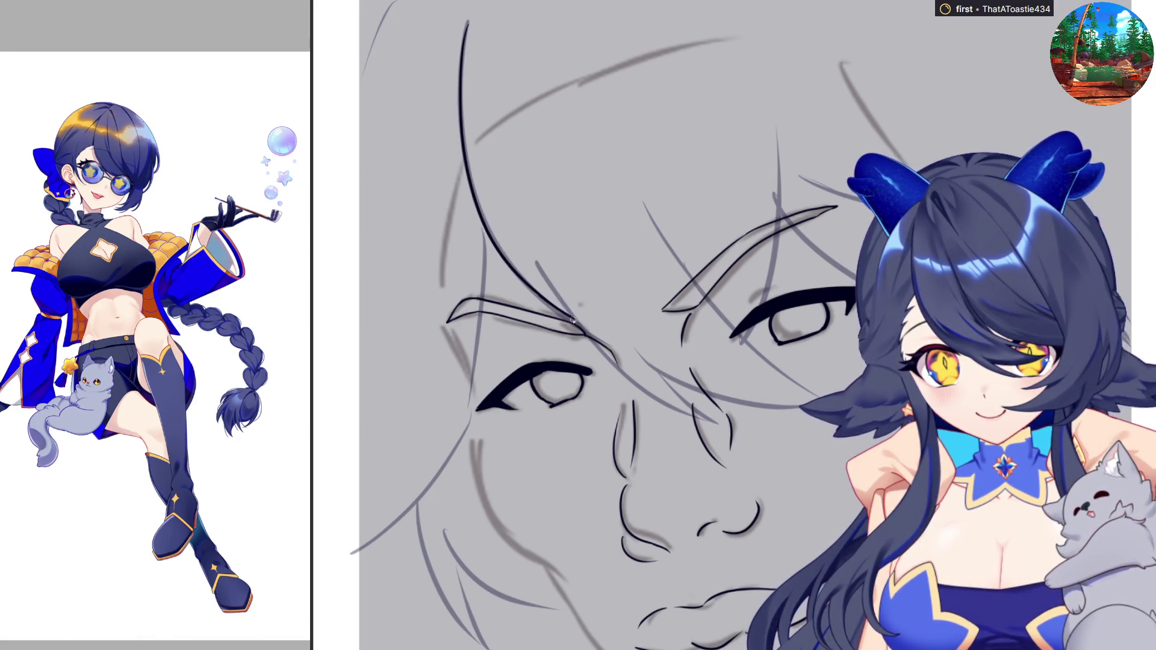
key(ctrl+z)
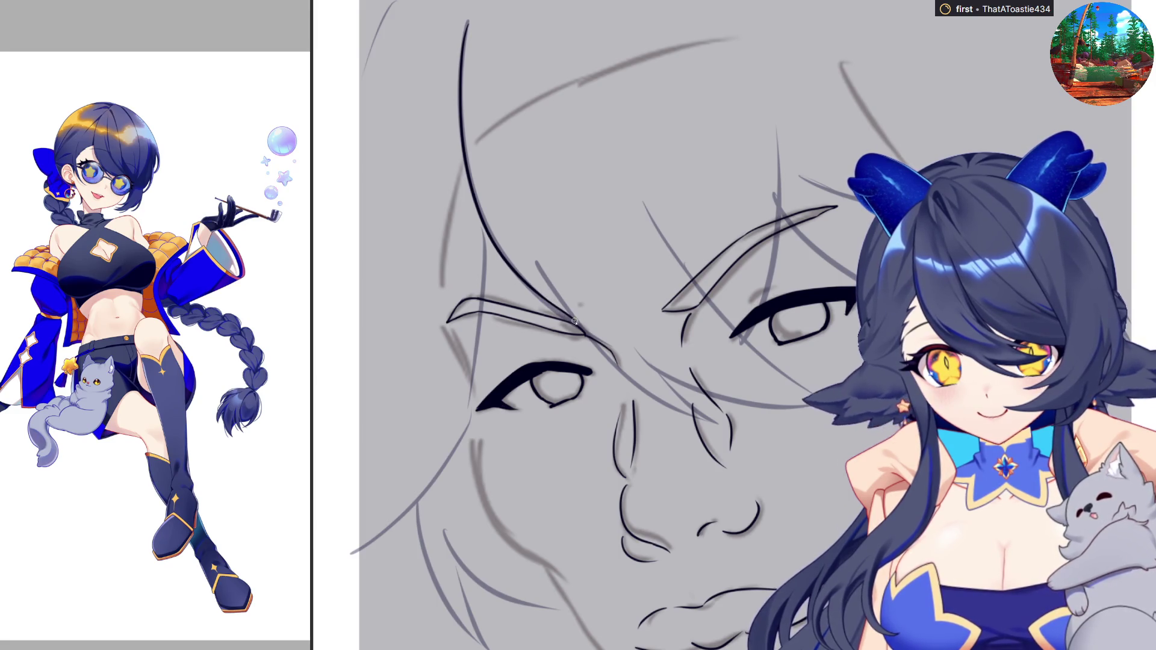
Extend the face contour past the eye down to the cheek
drag(545, 281, 709, 419)
key(ctrl+z)
drag(549, 283, 719, 427)
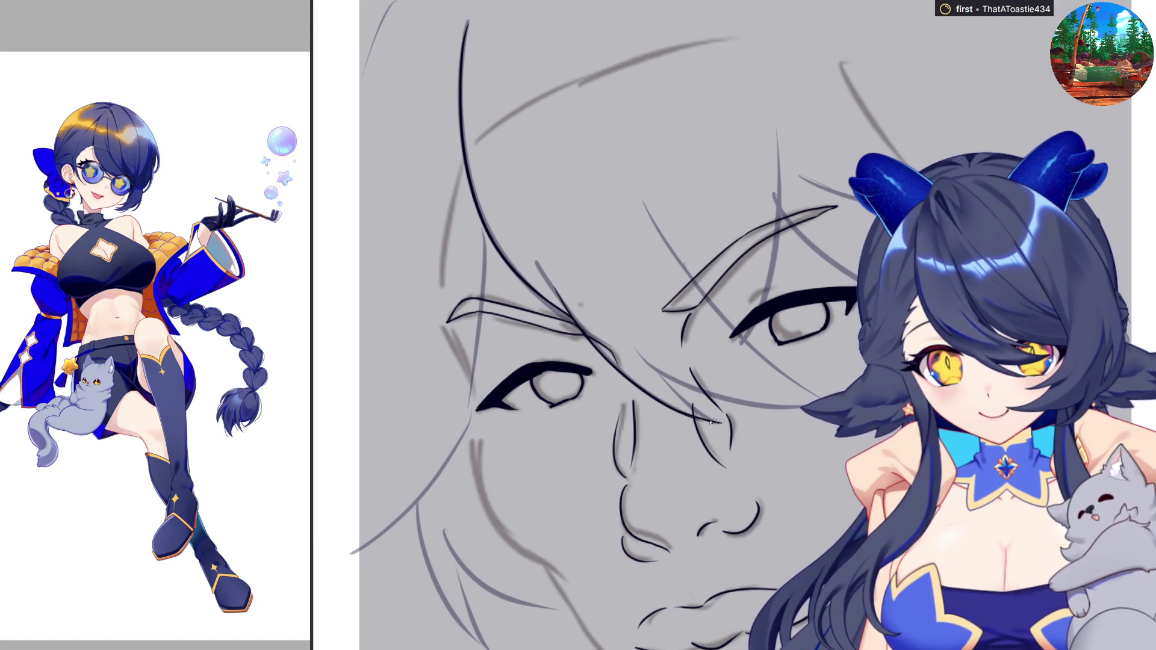
drag(629, 331, 725, 425)
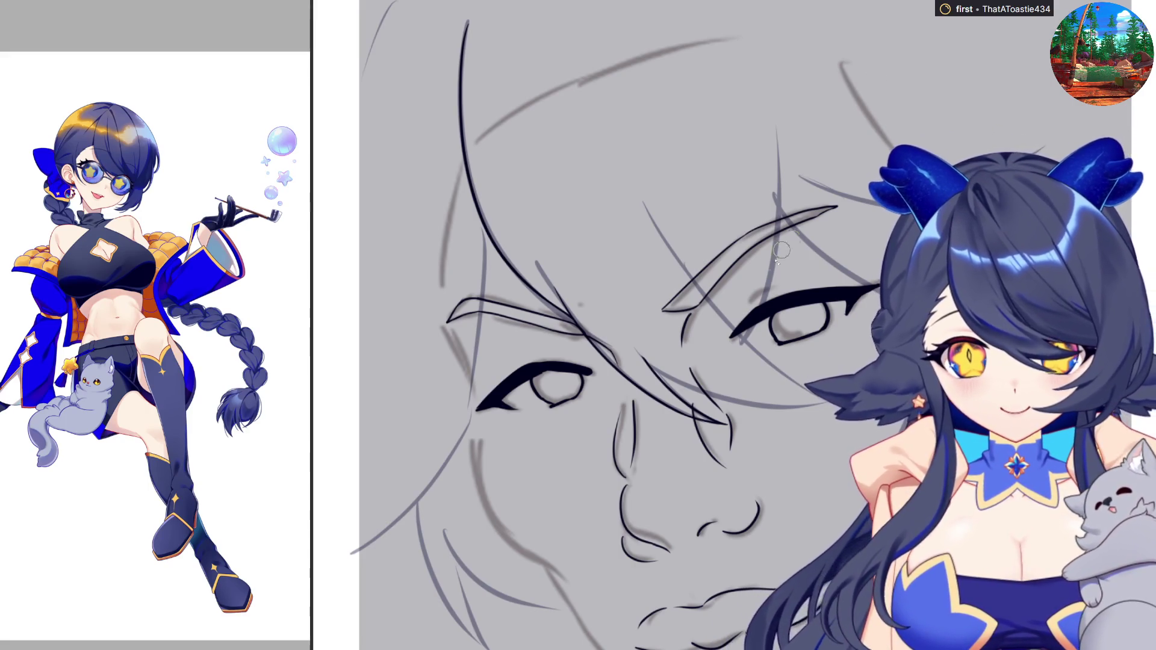
Check the sketch grid, then draw and redraw the curve under the right eye
scroll(791, 368, down, 5)
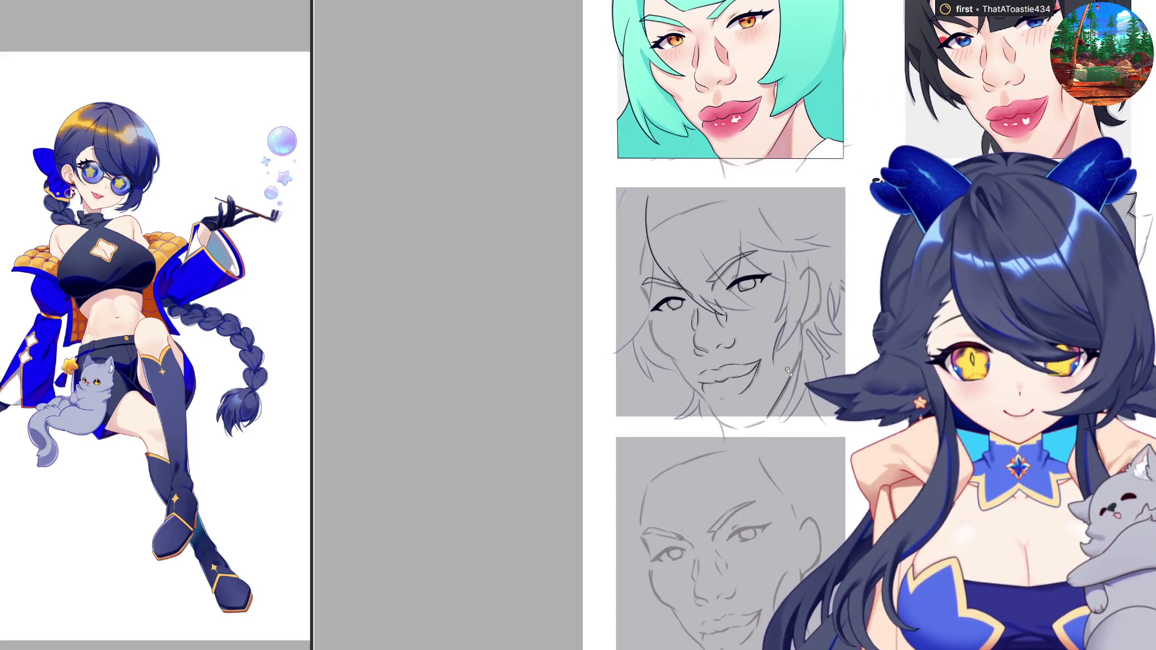
scroll(788, 370, down, 2)
scroll(767, 330, up, 3)
scroll(768, 330, up, 1)
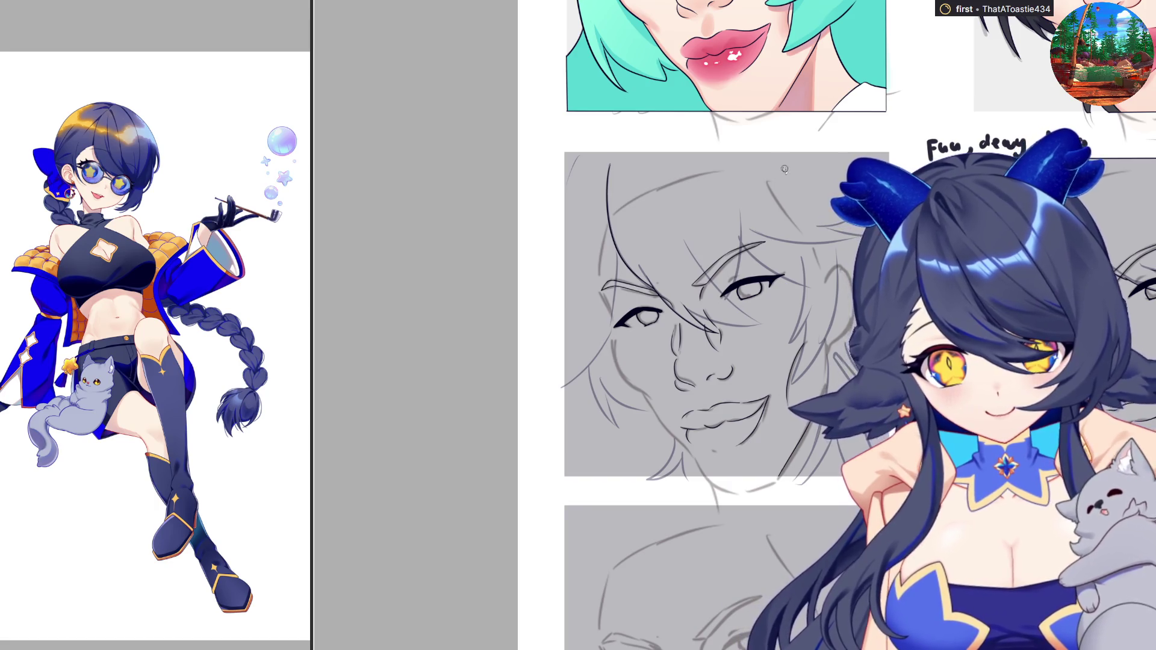
scroll(758, 125, up, 2)
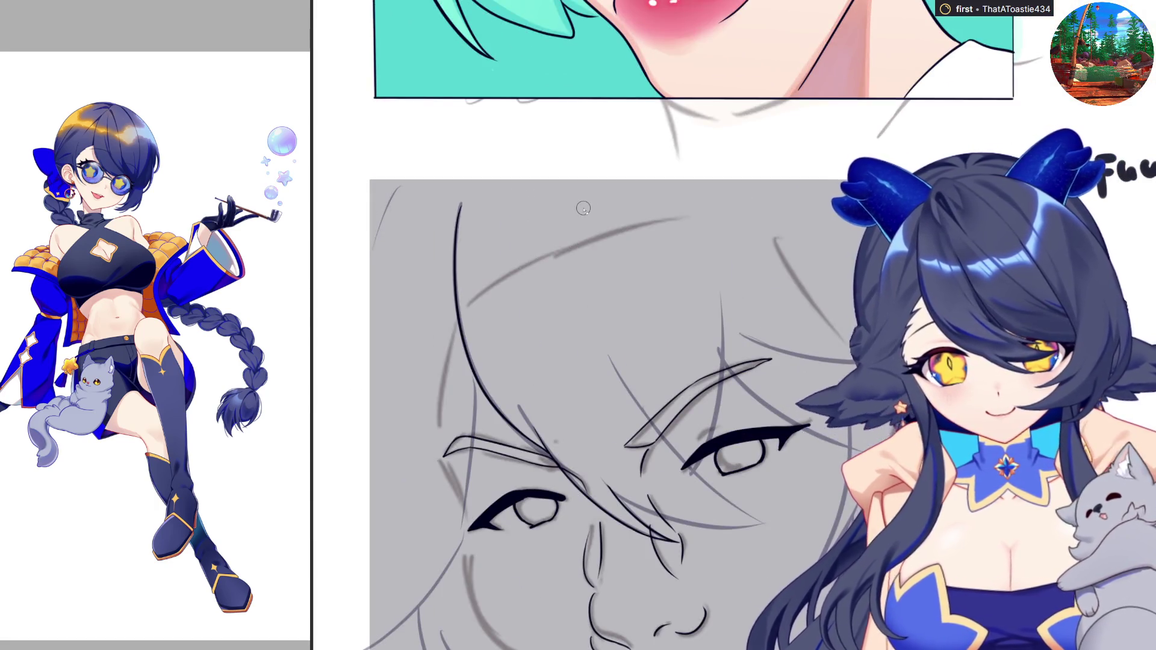
scroll(583, 208, down, 2)
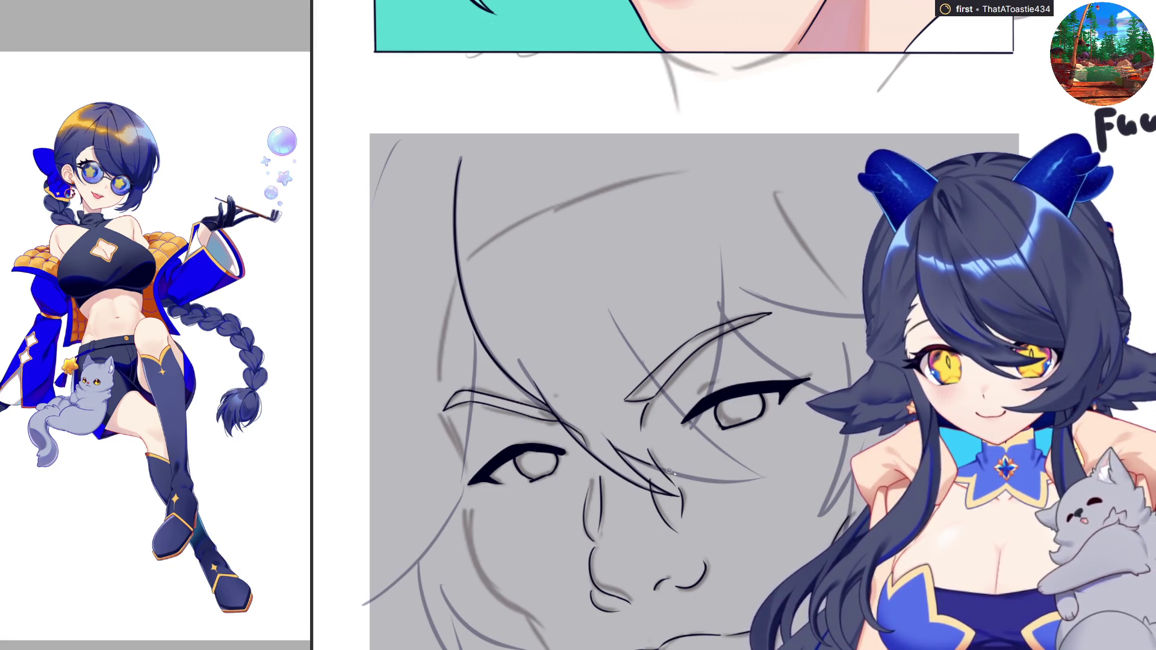
drag(617, 451, 757, 483)
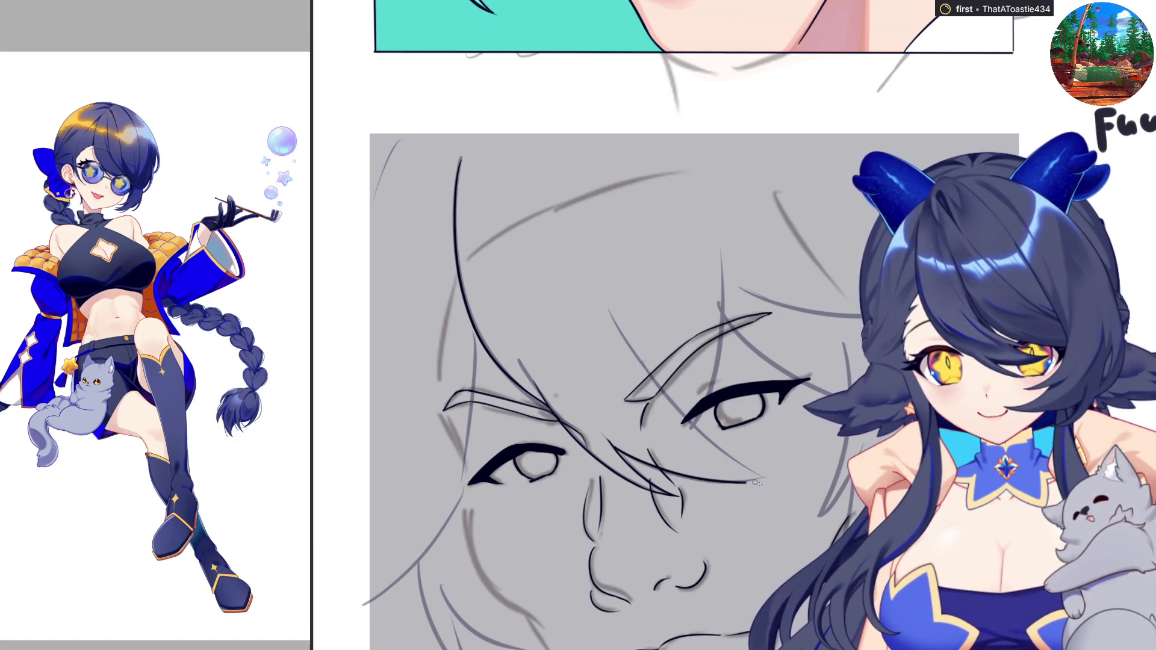
key(ctrl+z)
drag(614, 447, 765, 477)
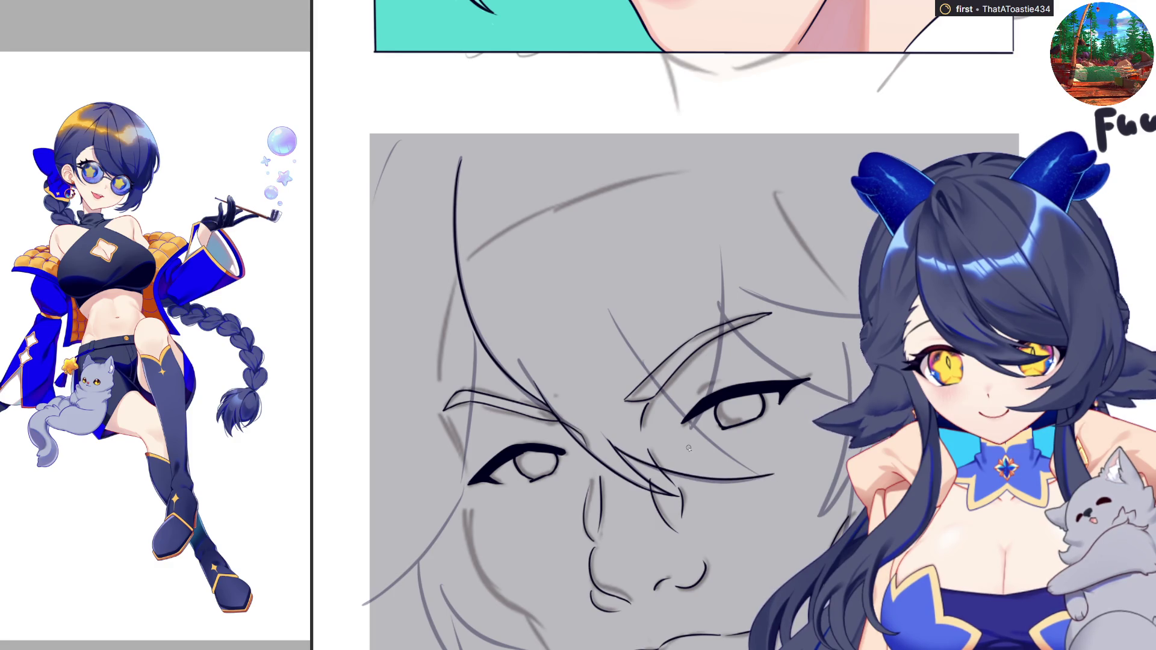
key(ctrl+z)
Ink a diagonal line toward the cheek and a near-vertical hair strand beside the eye
drag(655, 372, 766, 478)
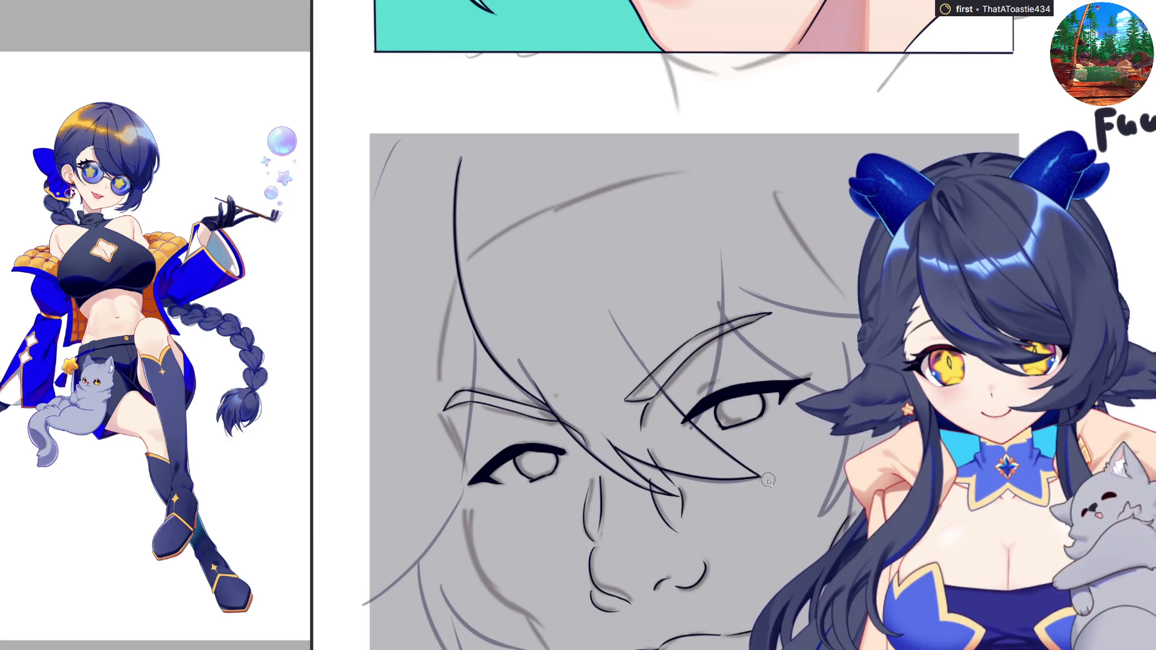
drag(714, 393, 725, 329)
key(ctrl+z)
drag(713, 393, 725, 328)
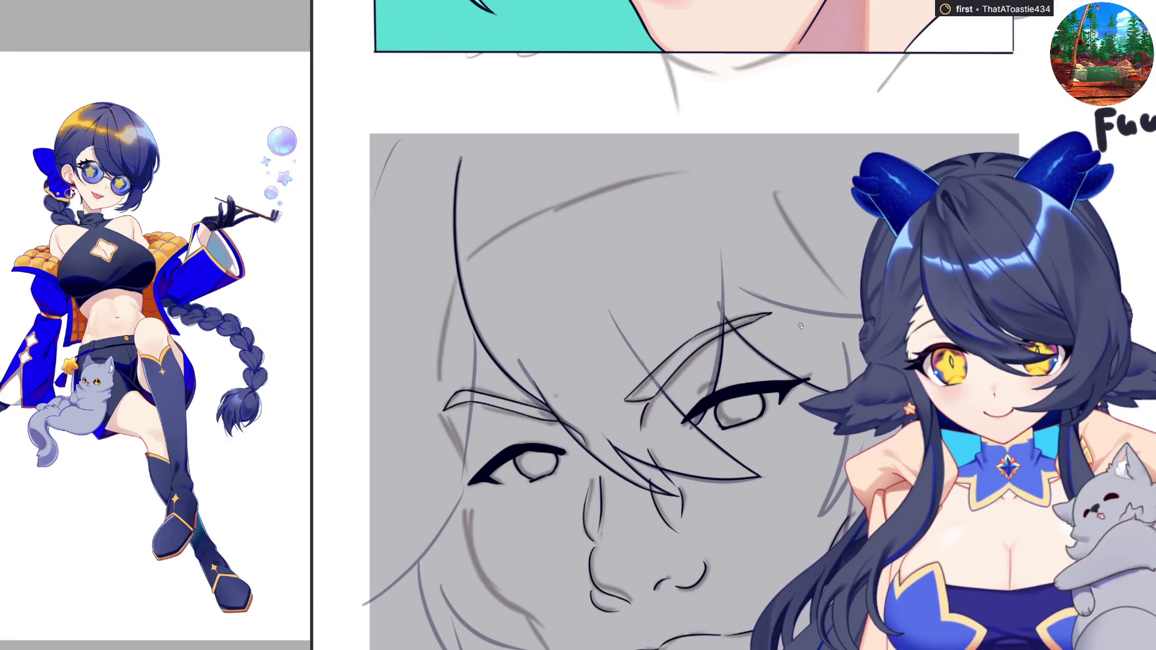
Mirror the view and ink a long vertical contour along the side of the face
key(h)
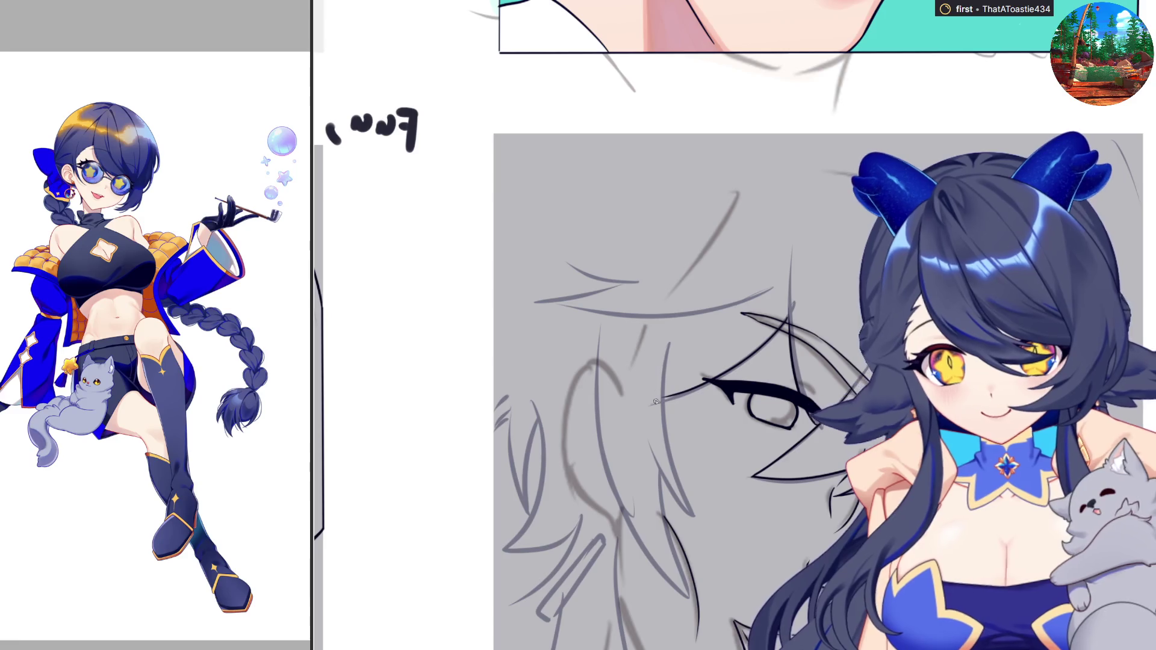
key(ctrl+z)
drag(666, 350, 674, 468)
key(ctrl+z)
drag(666, 336, 693, 514)
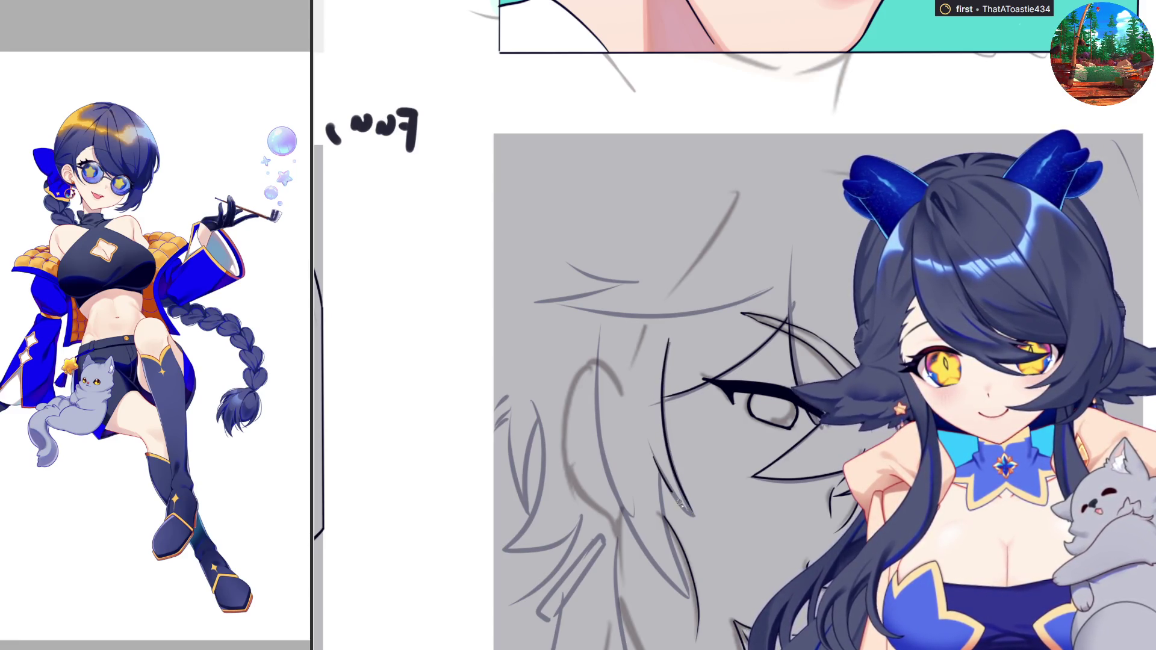
key(ctrl+z)
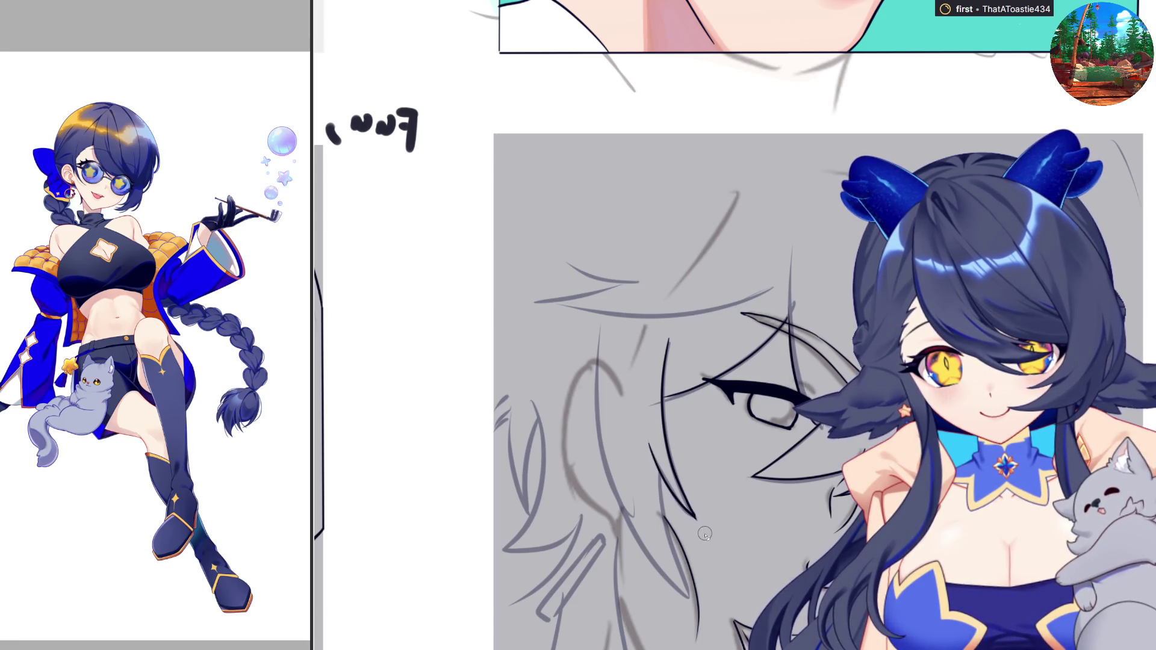
key(m)
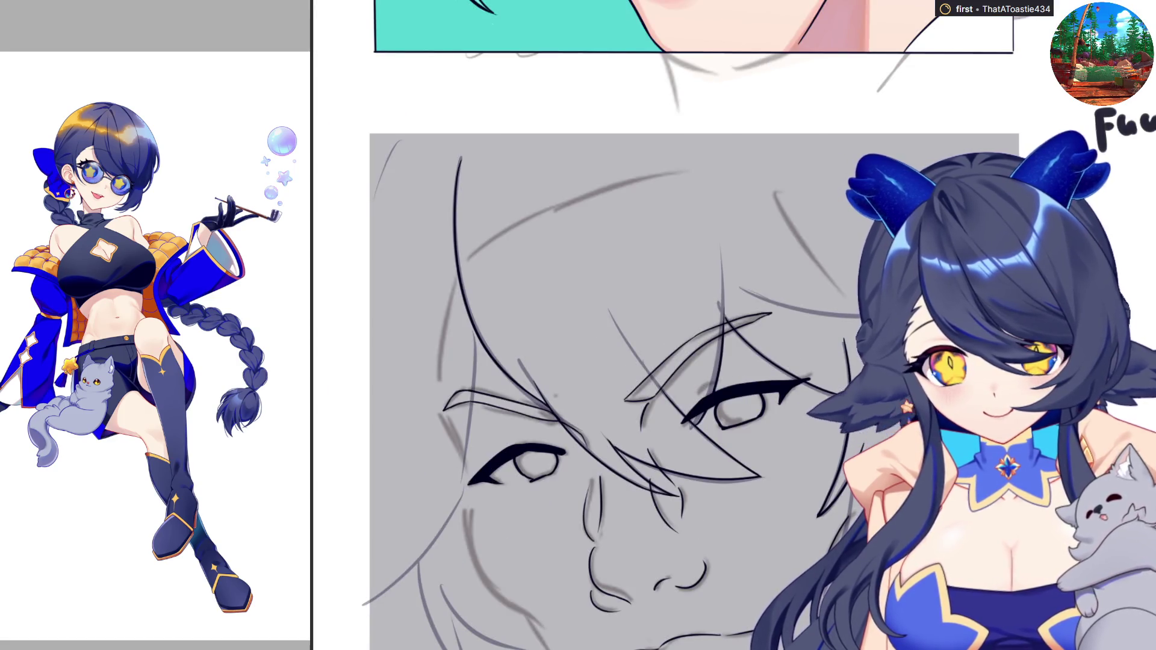
scroll(828, 479, down, 3)
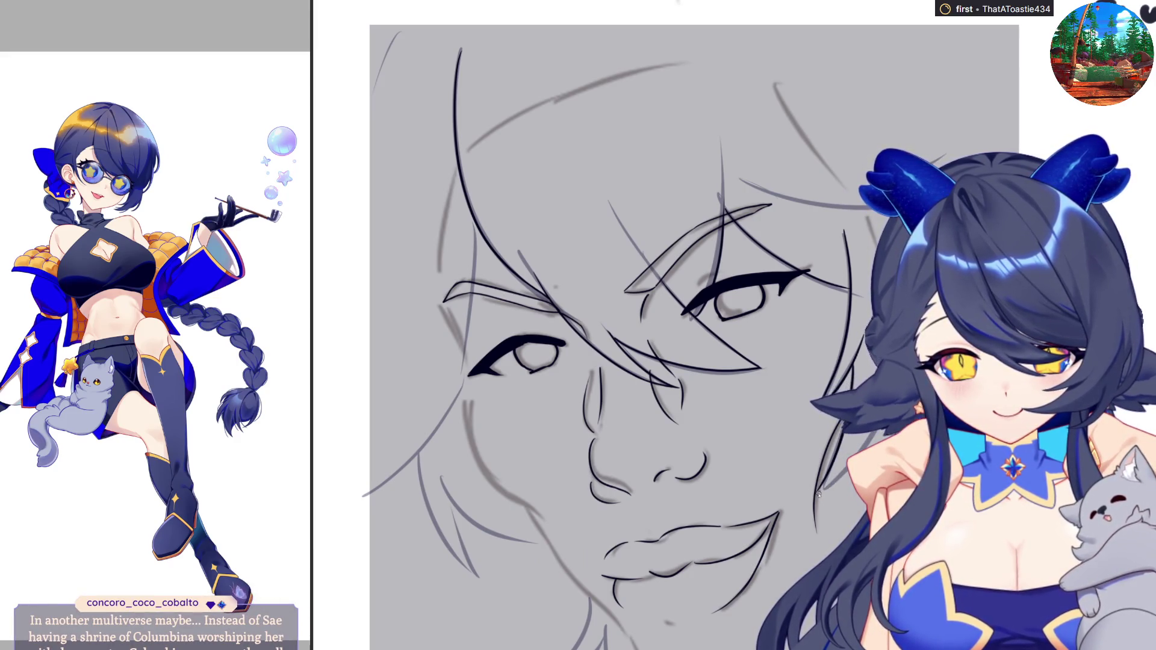
key(h)
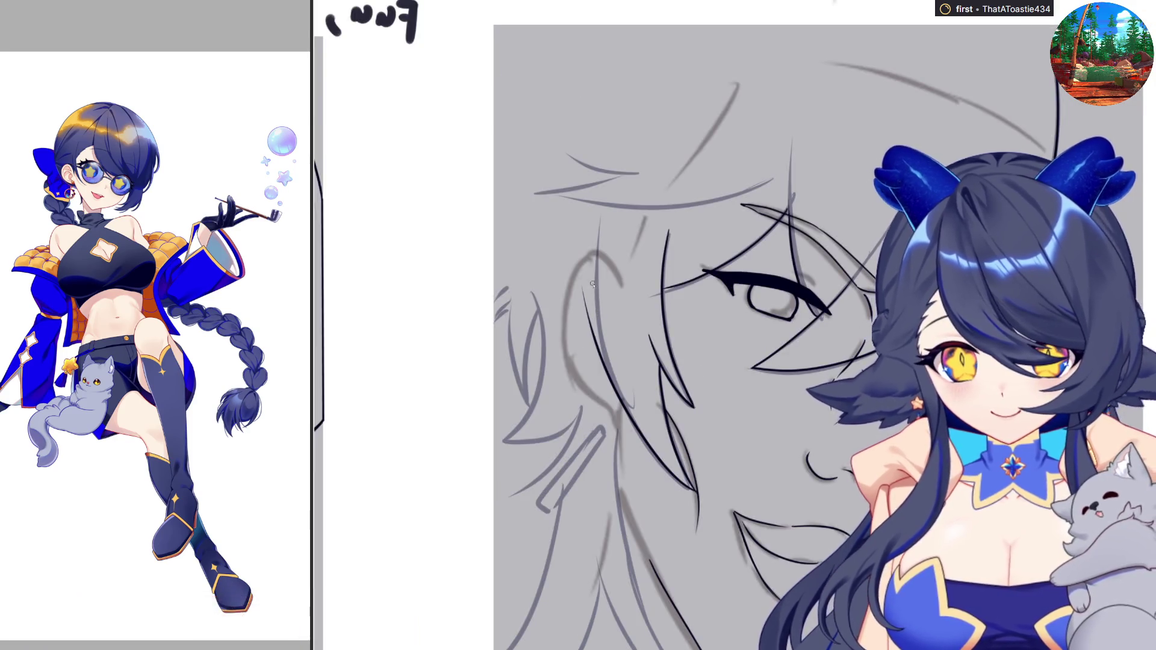
mouse_move(597, 224)
mouse_down()
mouse_move(602, 370)
mouse_move(620, 414)
mouse_up()
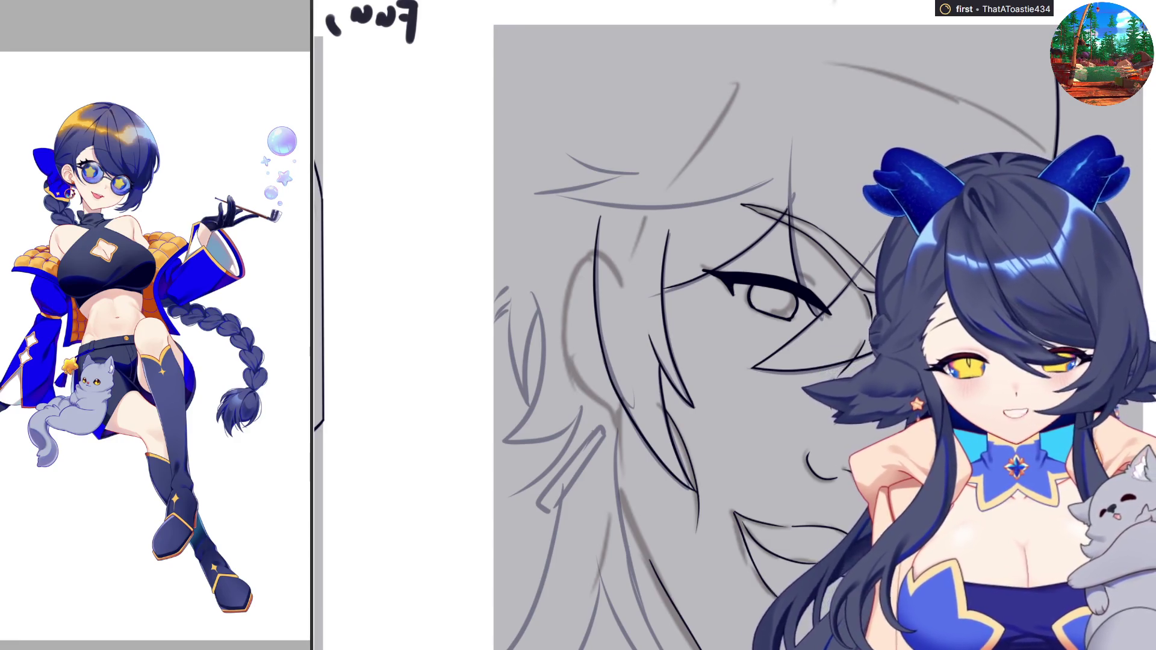
Flip the view, erase the old stroke under the left eye, and redraw a longer dark cheek line
scroll(1148, 280, up, 2)
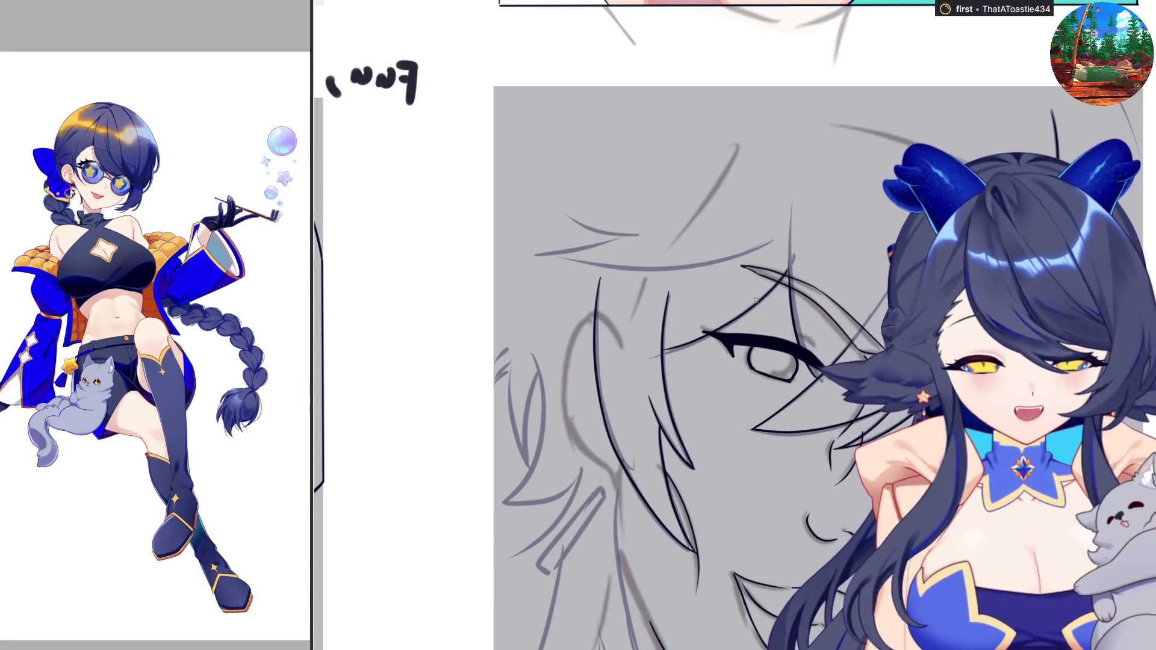
scroll(756, 300, down, 1)
key(h)
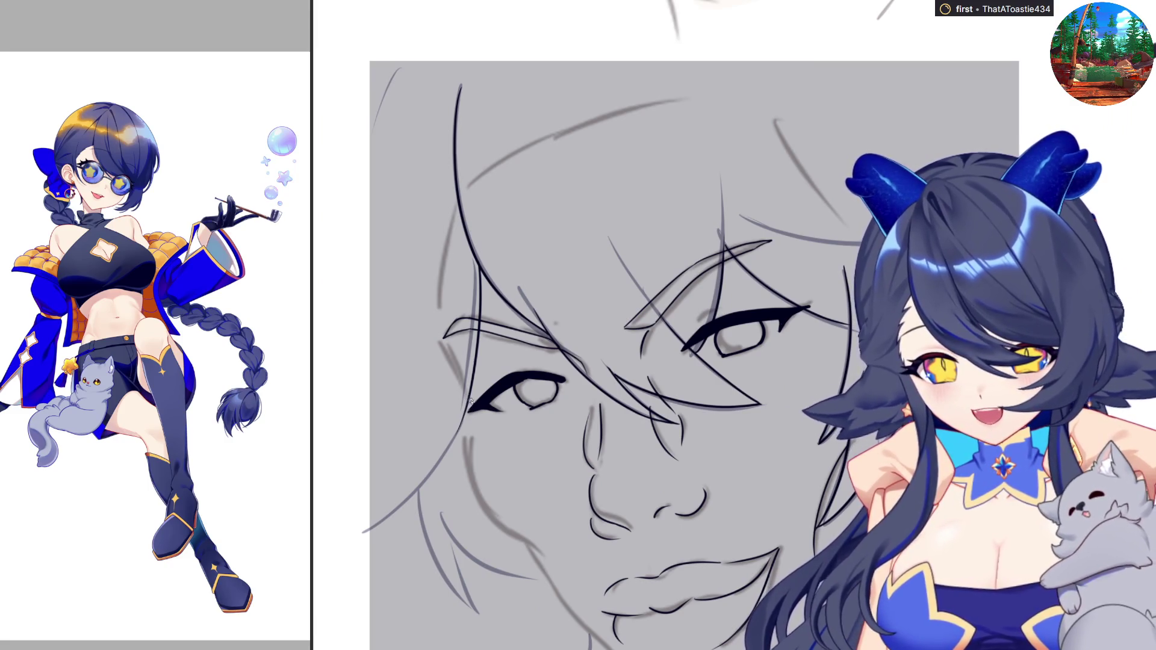
mouse_move(479, 491)
mouse_down()
mouse_move(473, 419)
mouse_move(506, 534)
mouse_up()
key(ctrl+z)
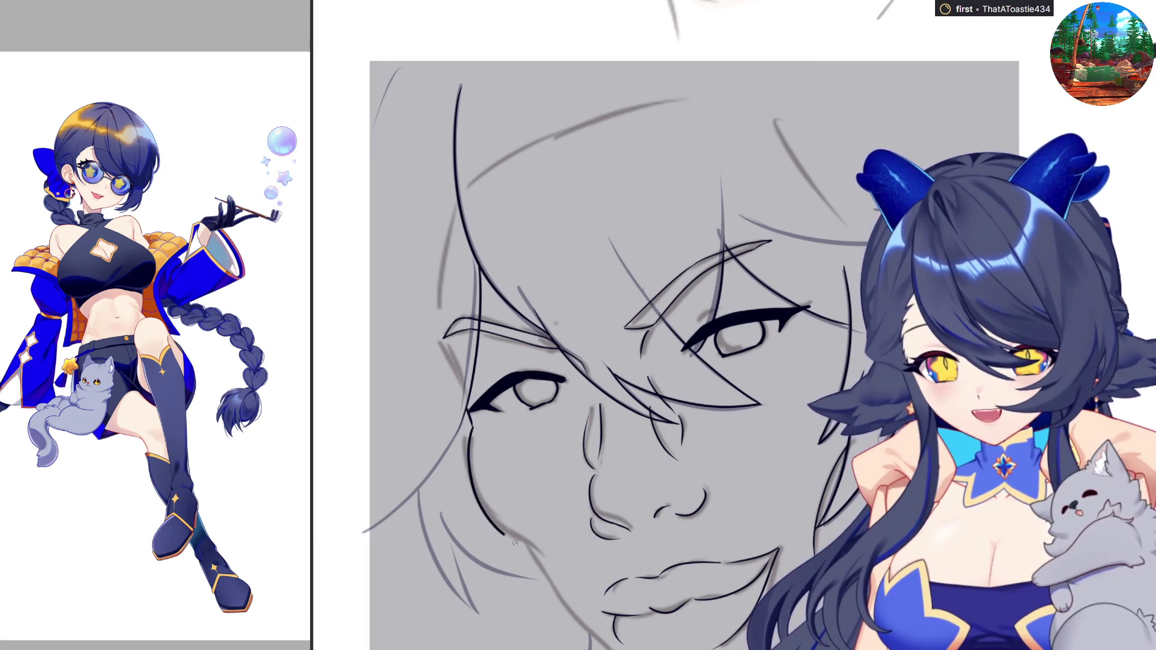
key(ctrl+z)
drag(469, 427, 542, 552)
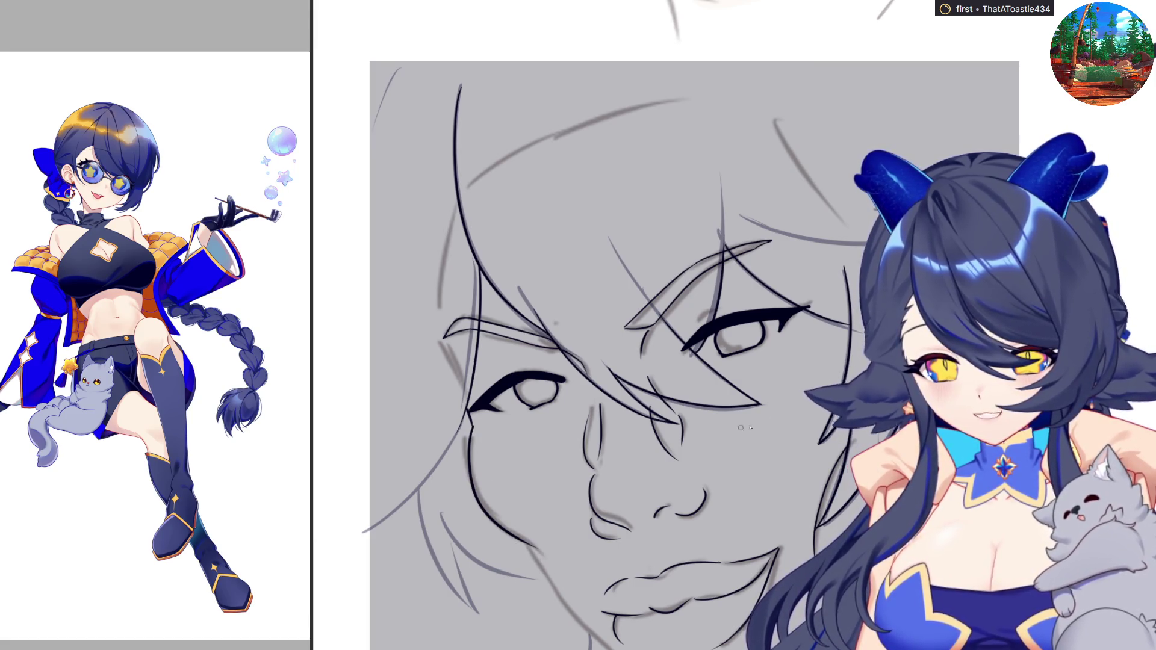
scroll(567, 467, down, 3)
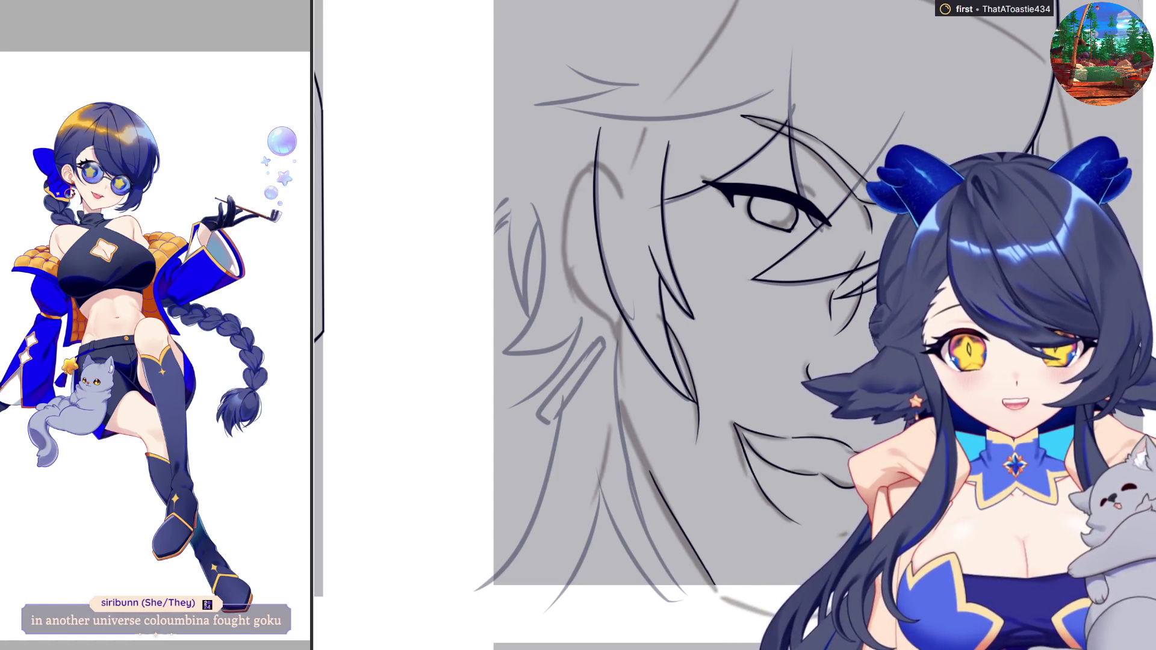
Erase the old ear line and redraw the ear curve continuing downward
key(h)
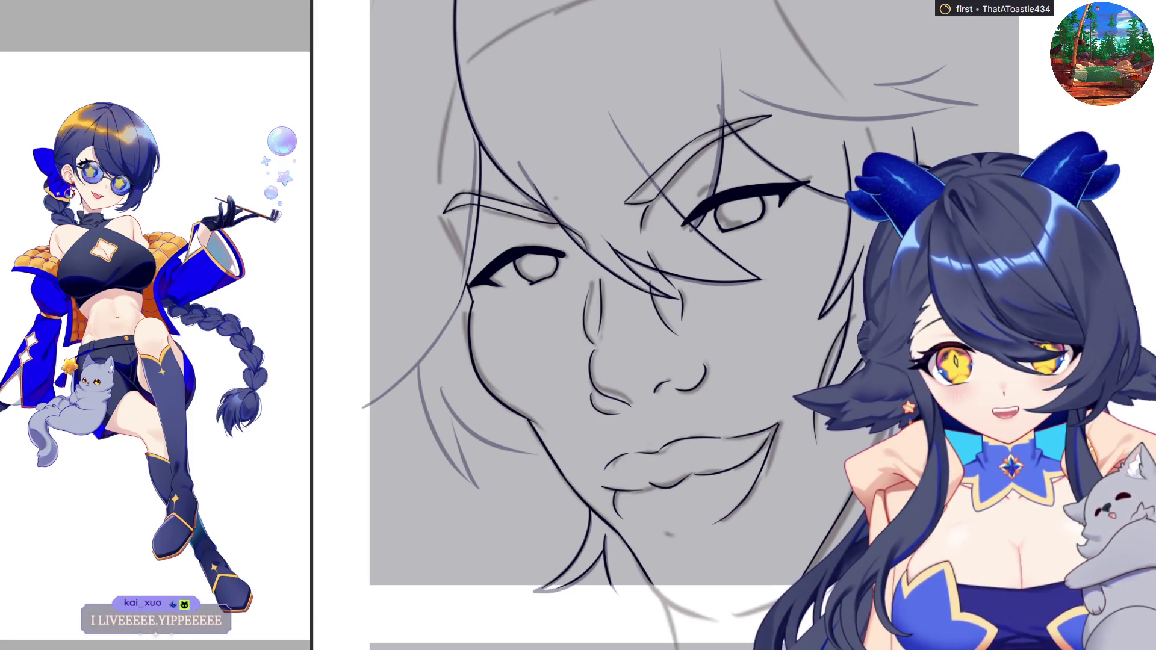
key(m)
drag(593, 319, 560, 199)
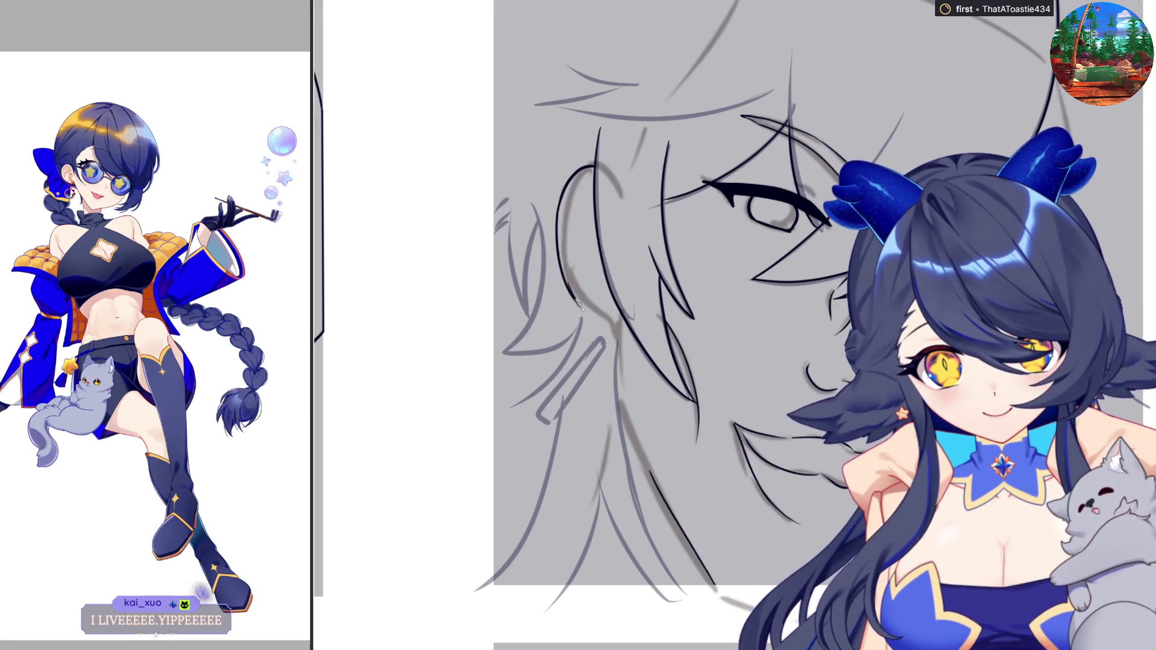
drag(569, 291, 603, 323)
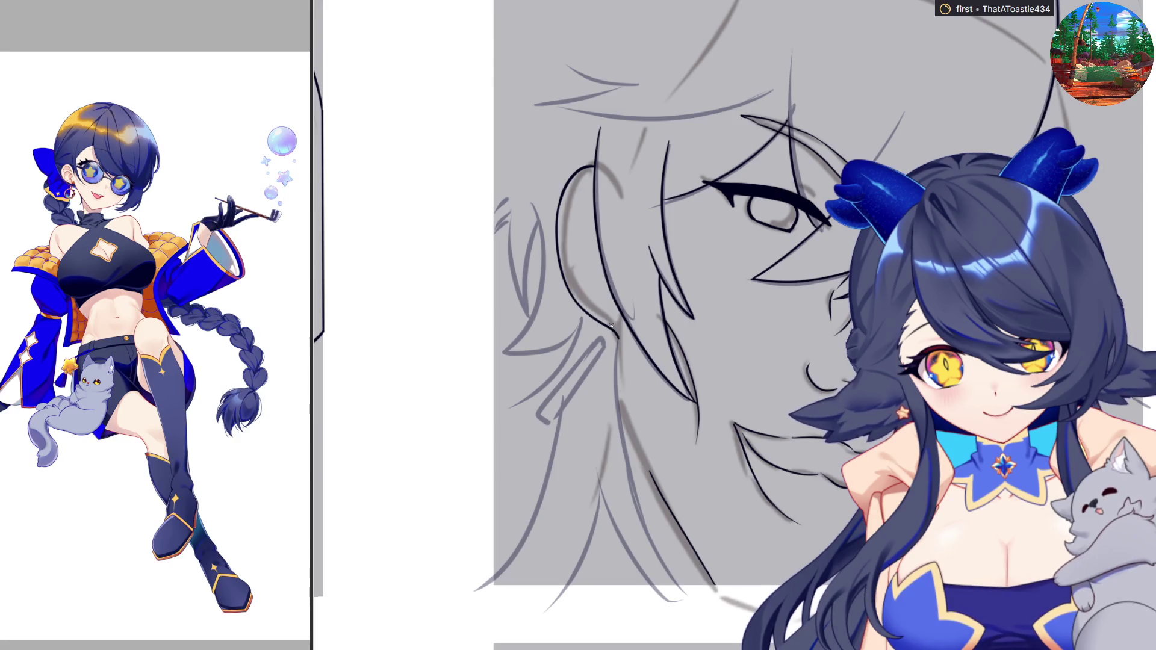
Ink a long contour from the ear down toward the neck, retrying with undo
key(m)
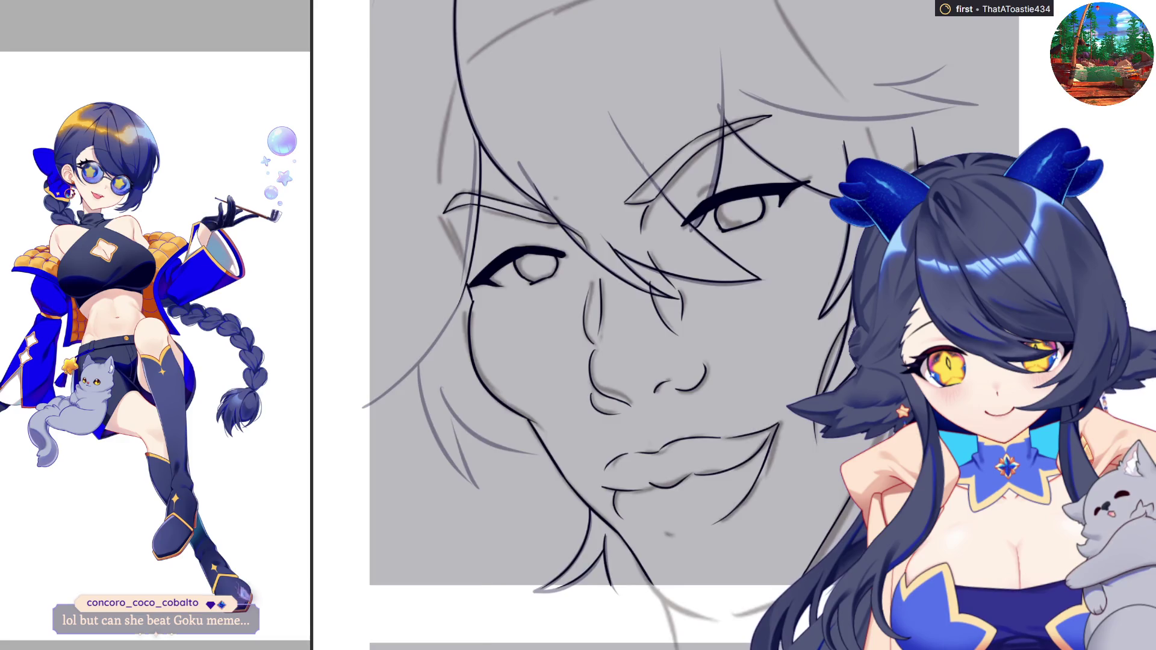
key(m)
key(ctrl+z)
drag(614, 339, 653, 551)
key(ctrl+z)
mouse_move(614, 339)
mouse_down()
mouse_move(681, 576)
mouse_move(598, 451)
mouse_up()
key(m)
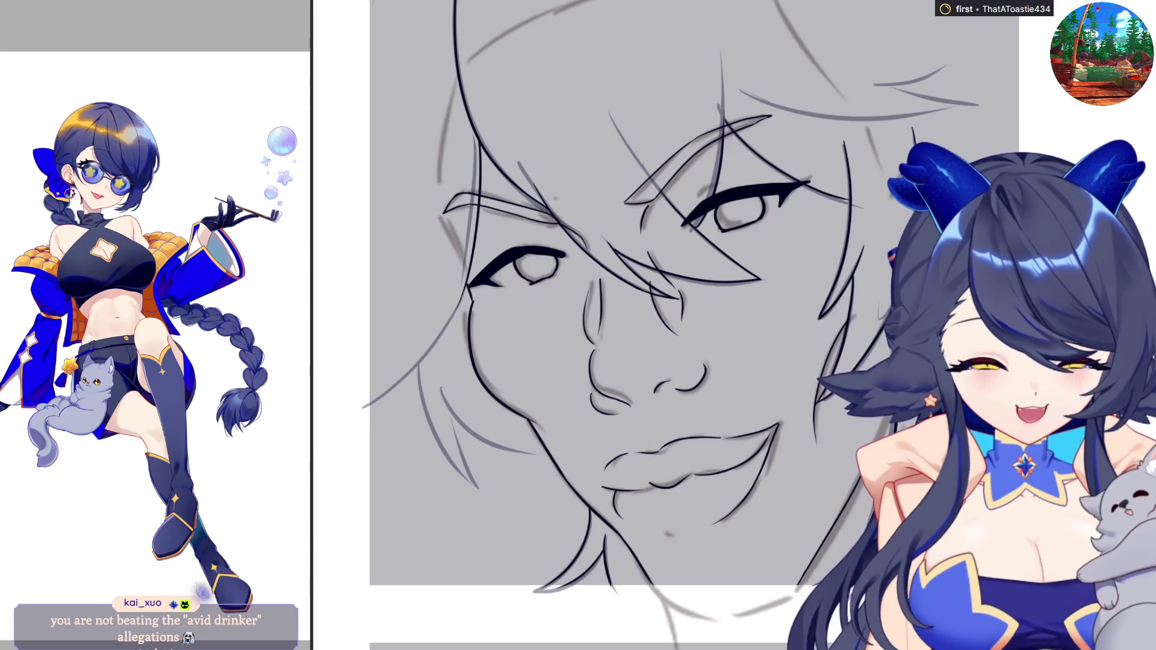
scroll(693, 325, up, 5)
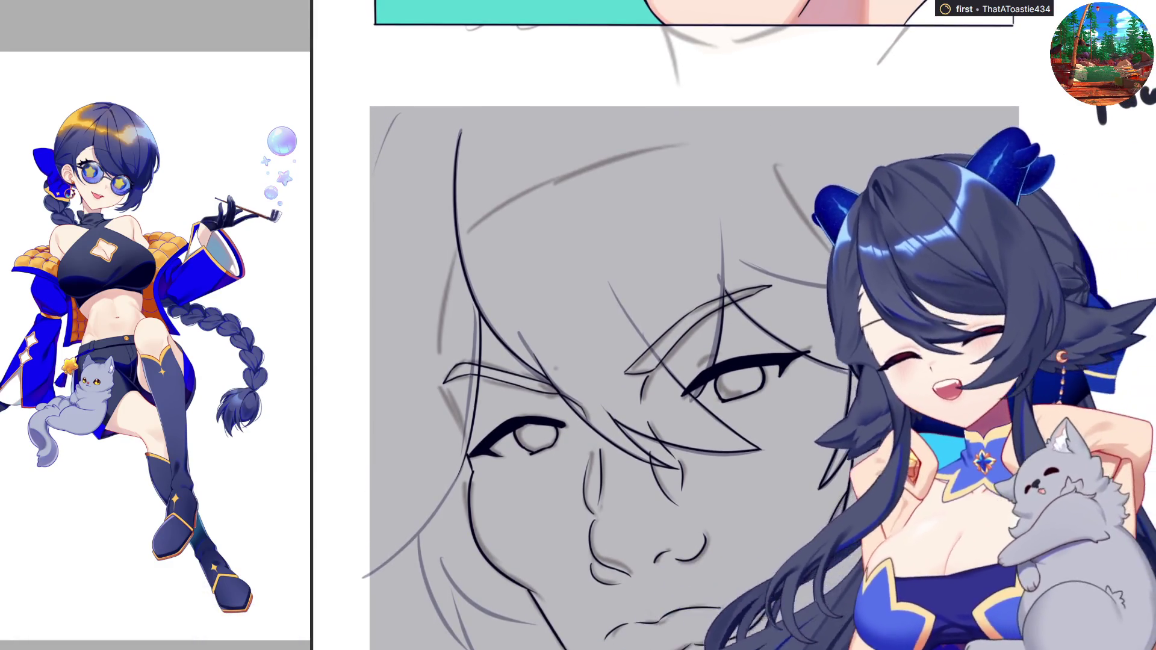
scroll(693, 325, down, 1)
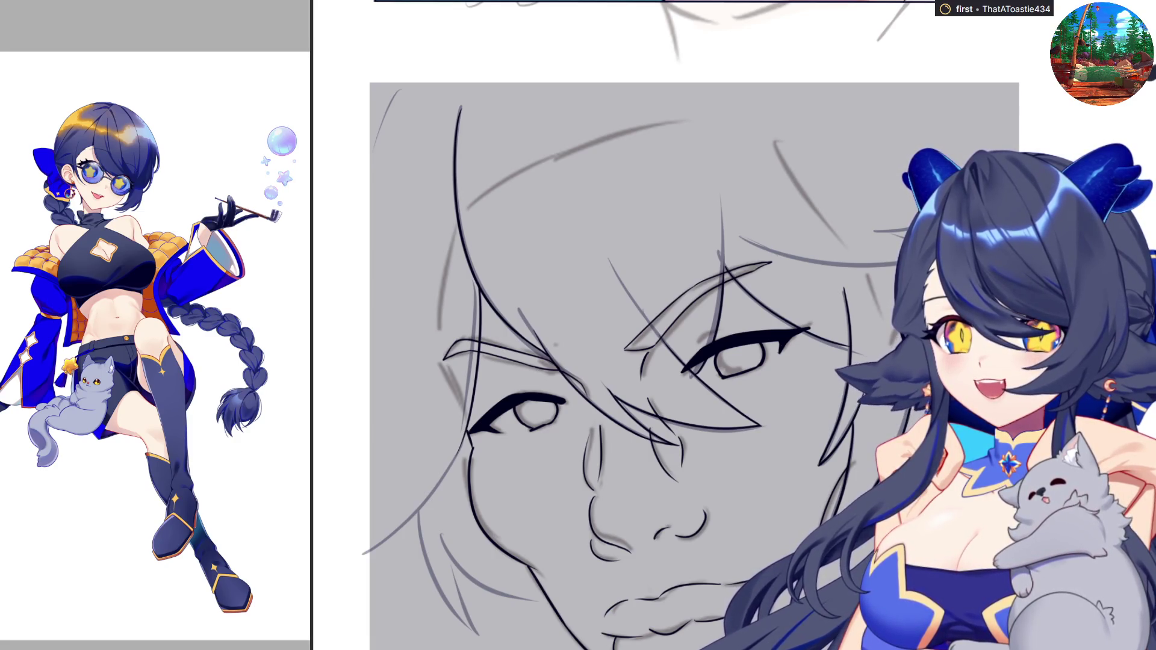
scroll(693, 325, down, 1)
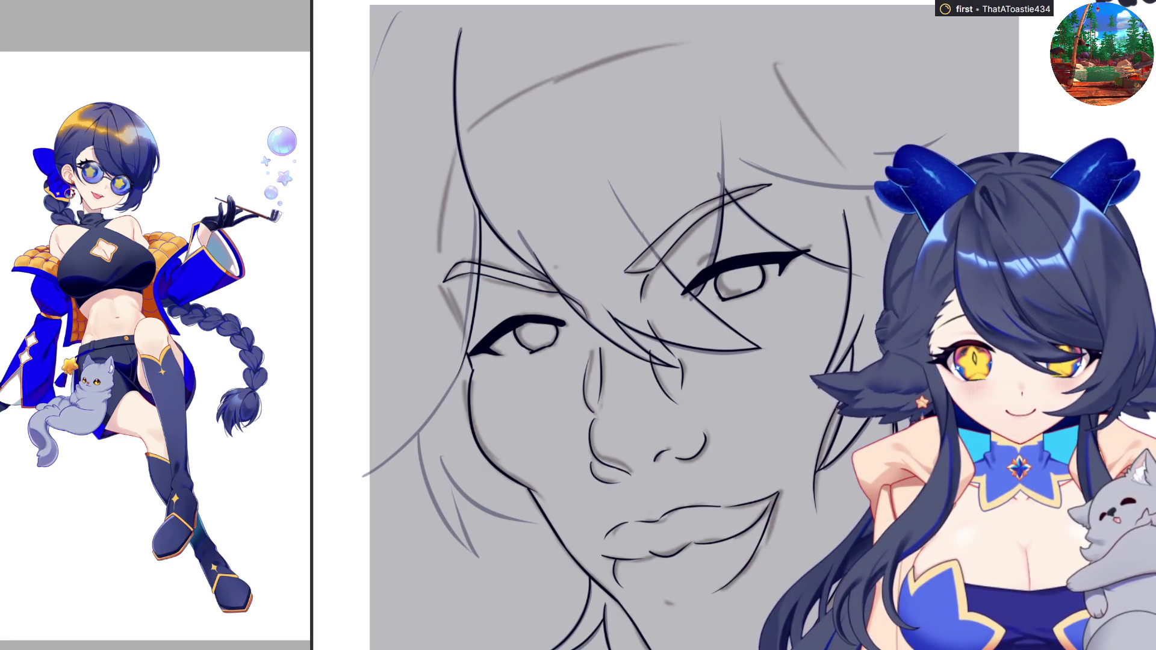
Zoom out to view the inked eyes, lashes, nose and lips of the grey face study
scroll(692, 325, down, 3)
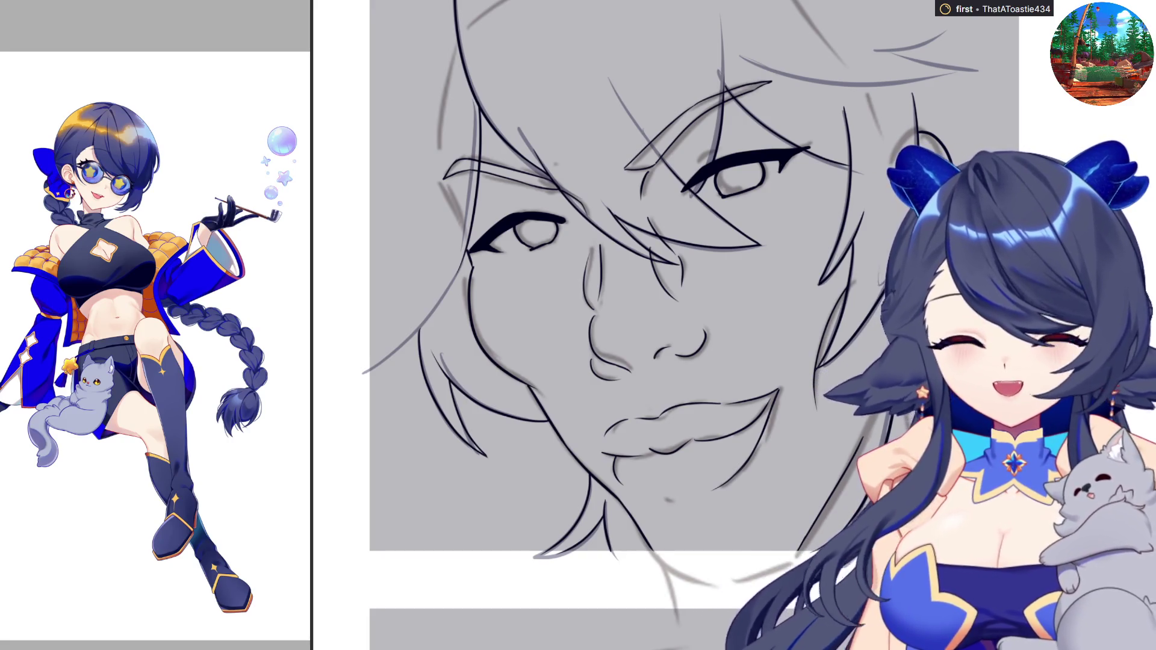
Mirror the canvas horizontally to check the face drawing
key(h)
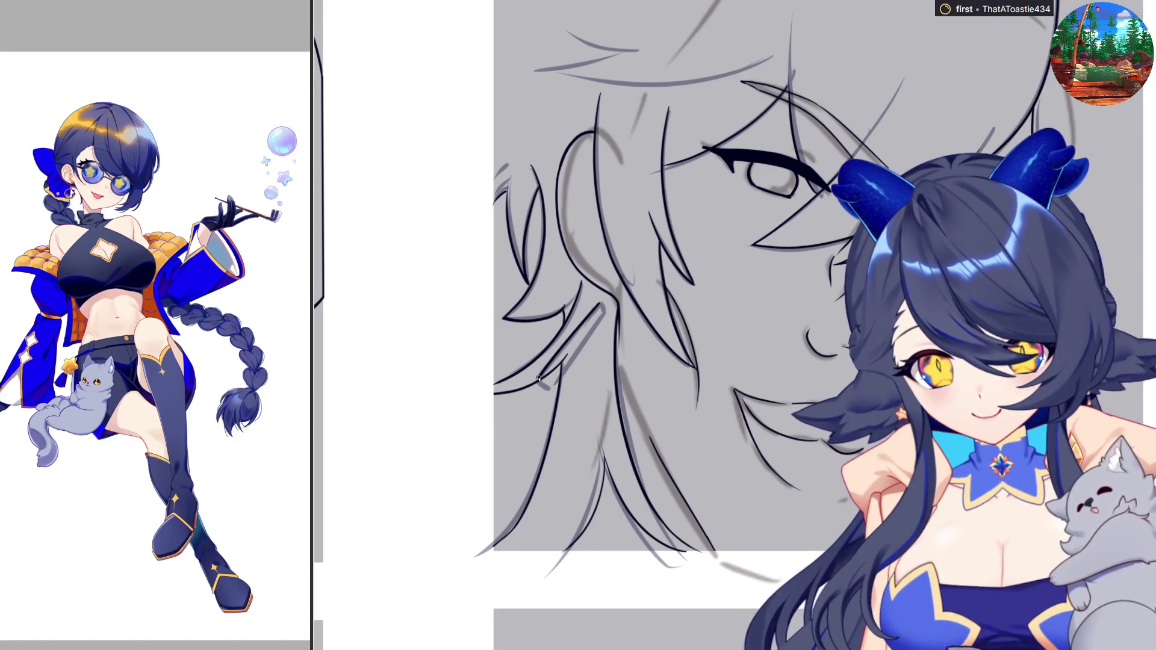
Ink another hair strand sweeping across the brow beside the existing stroke
drag(545, 384, 604, 311)
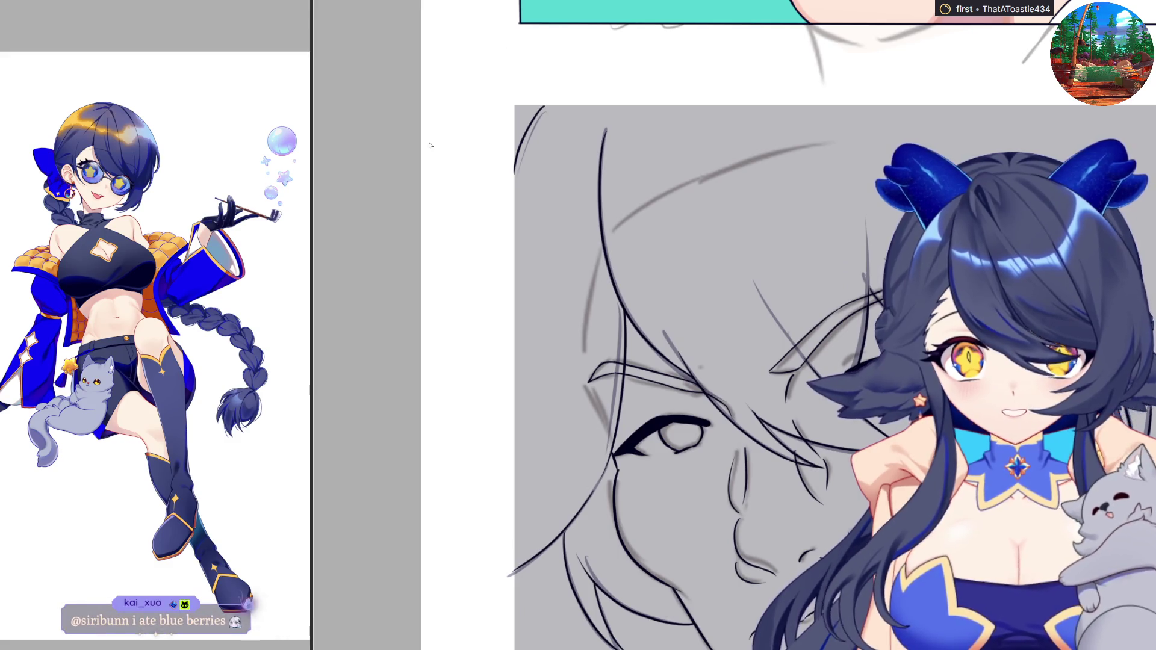
Ink straight dark borders along the face panel's top edge and down its left edge
scroll(772, 132, up, 1)
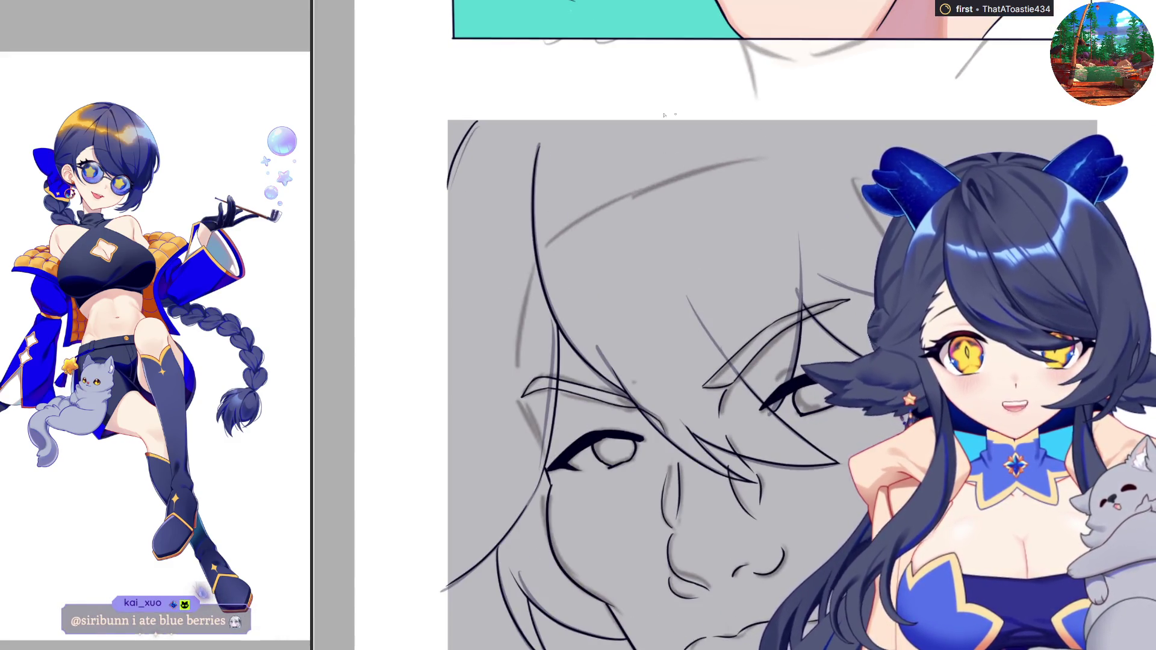
drag(478, 122, 1097, 124)
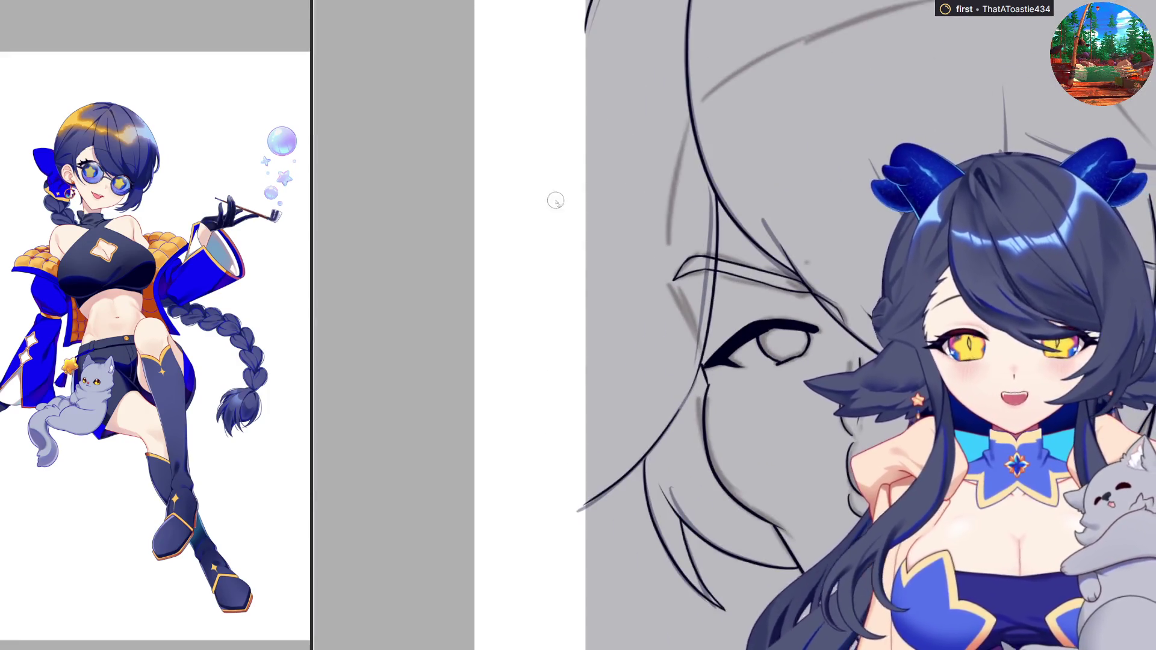
drag(586, 31, 588, 507)
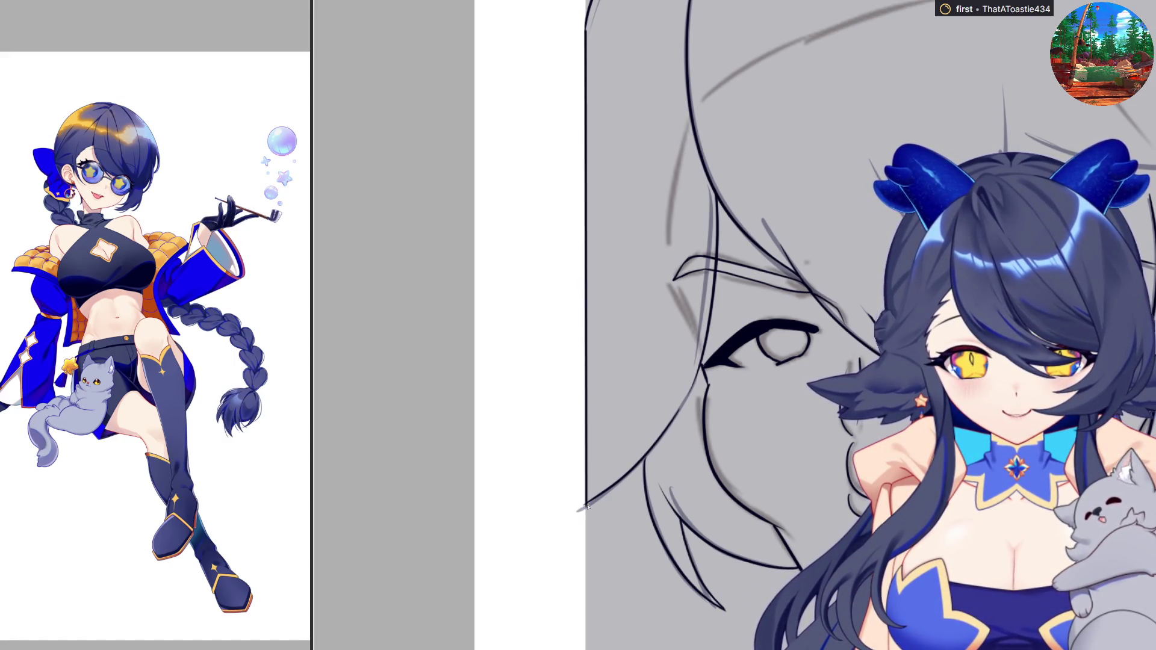
scroll(566, 512, up, 5)
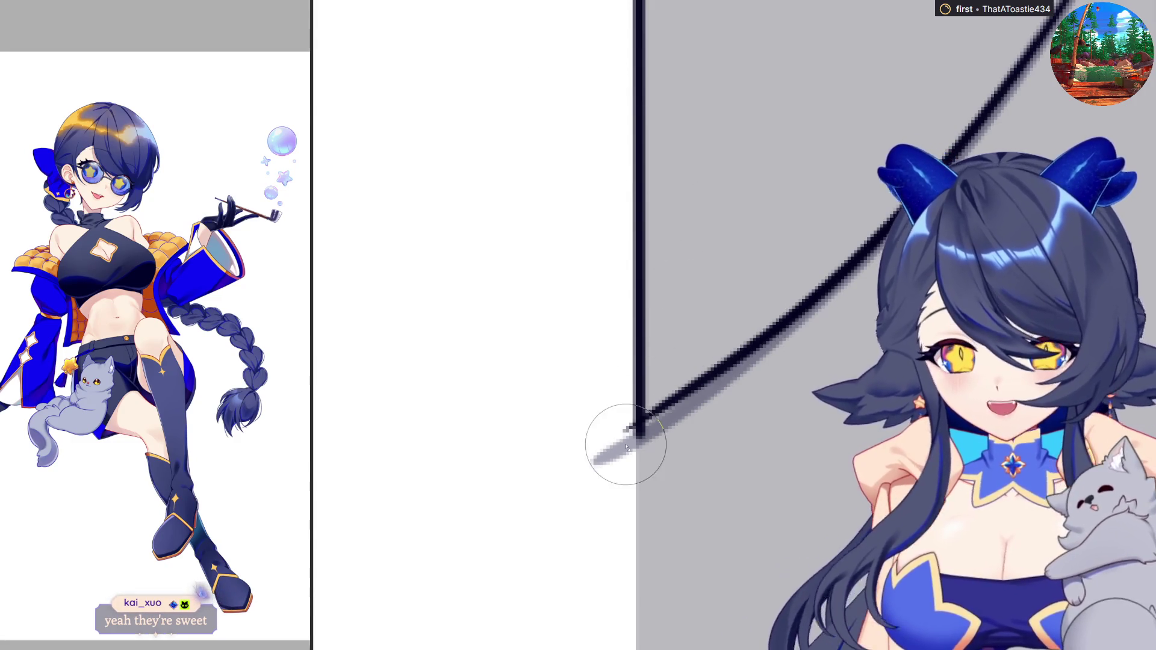
Add a short curved stroke that rounds the panel's top-left border corner
scroll(841, 308, down, 1)
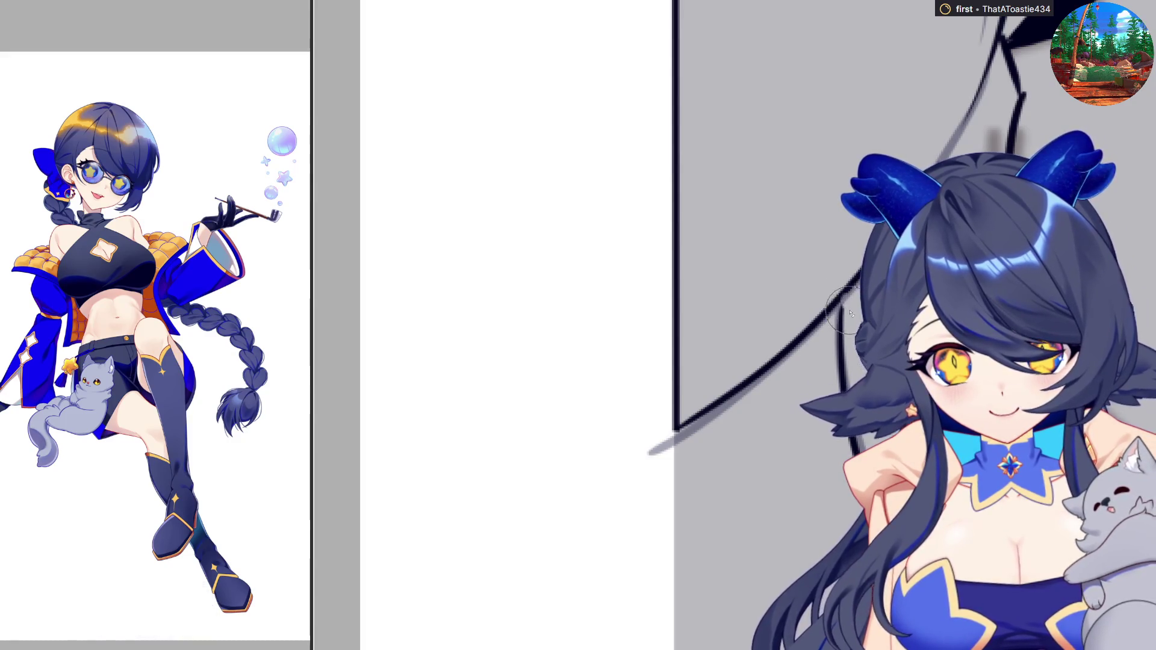
drag(842, 299, 842, 331)
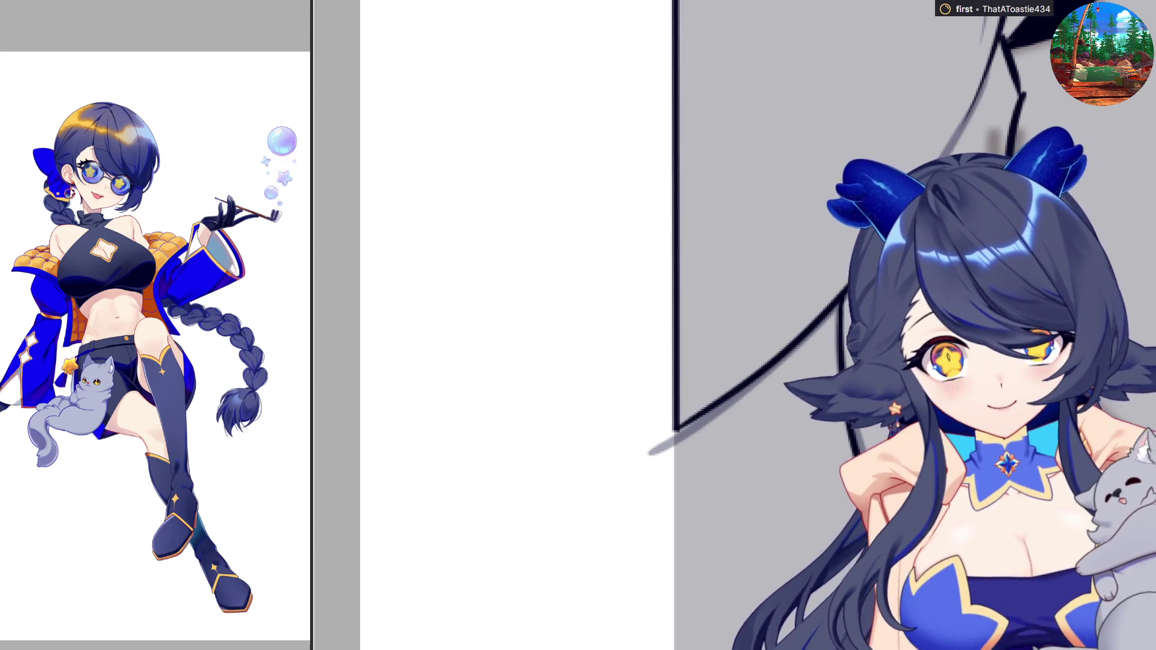
drag(769, 344, 814, 429)
scroll(811, 485, up, 3)
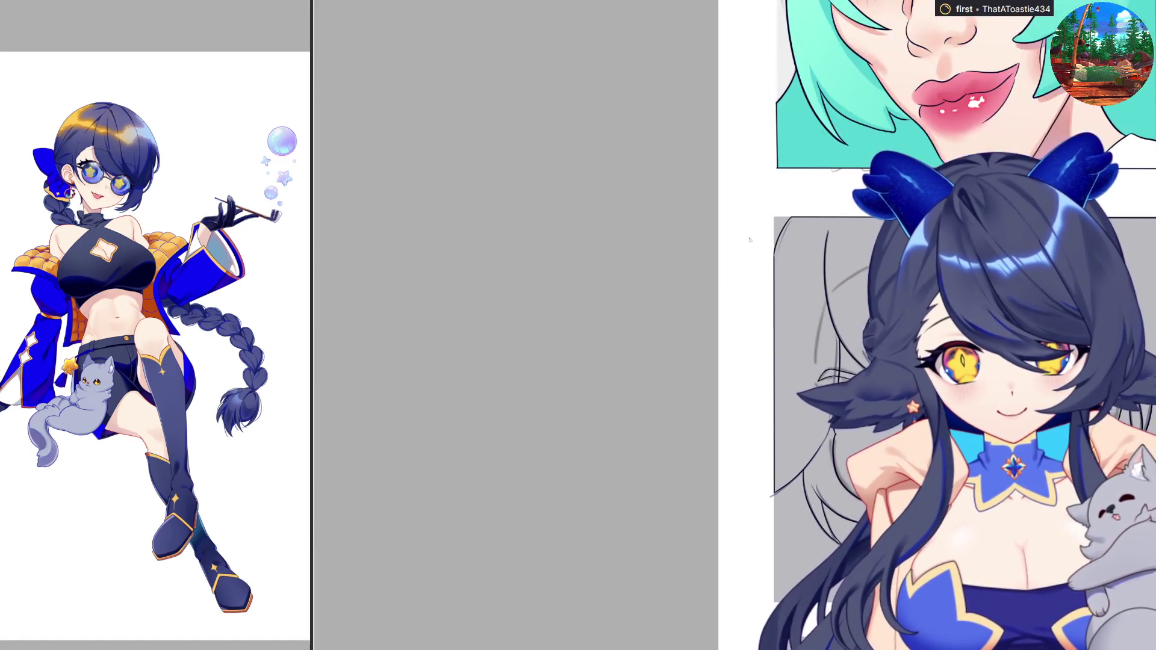
scroll(800, 421, down, 2)
scroll(787, 344, up, 3)
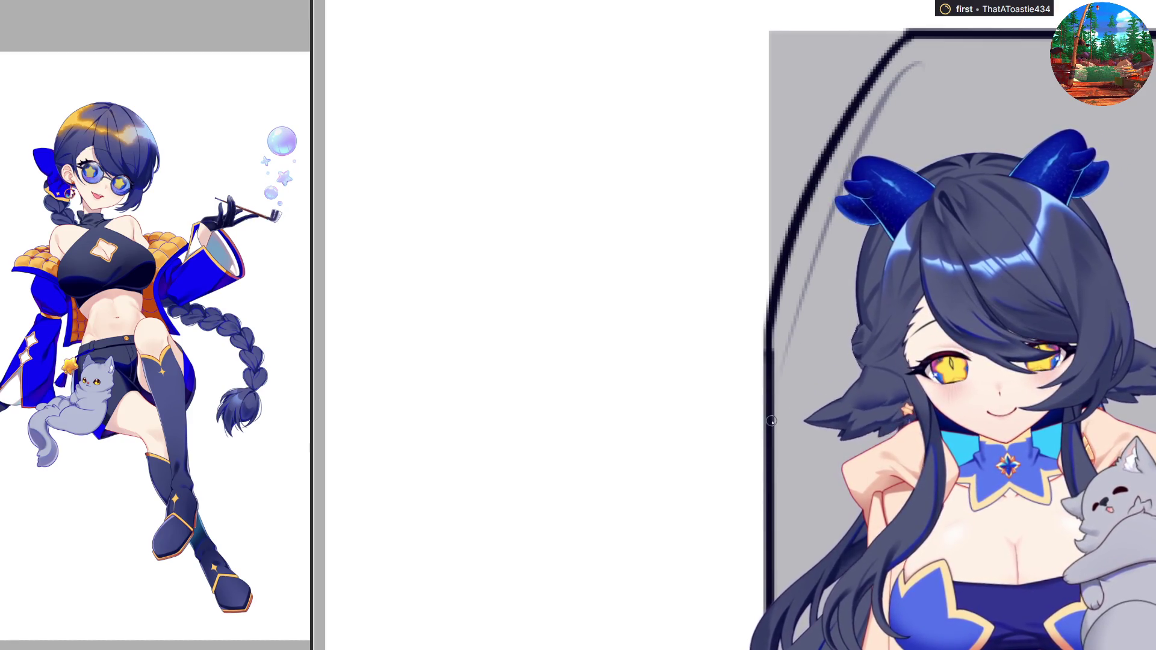
scroll(771, 421, down, 2)
Draw a straight dark line along the panel's bottom edge below the chin
scroll(771, 420, down, 2)
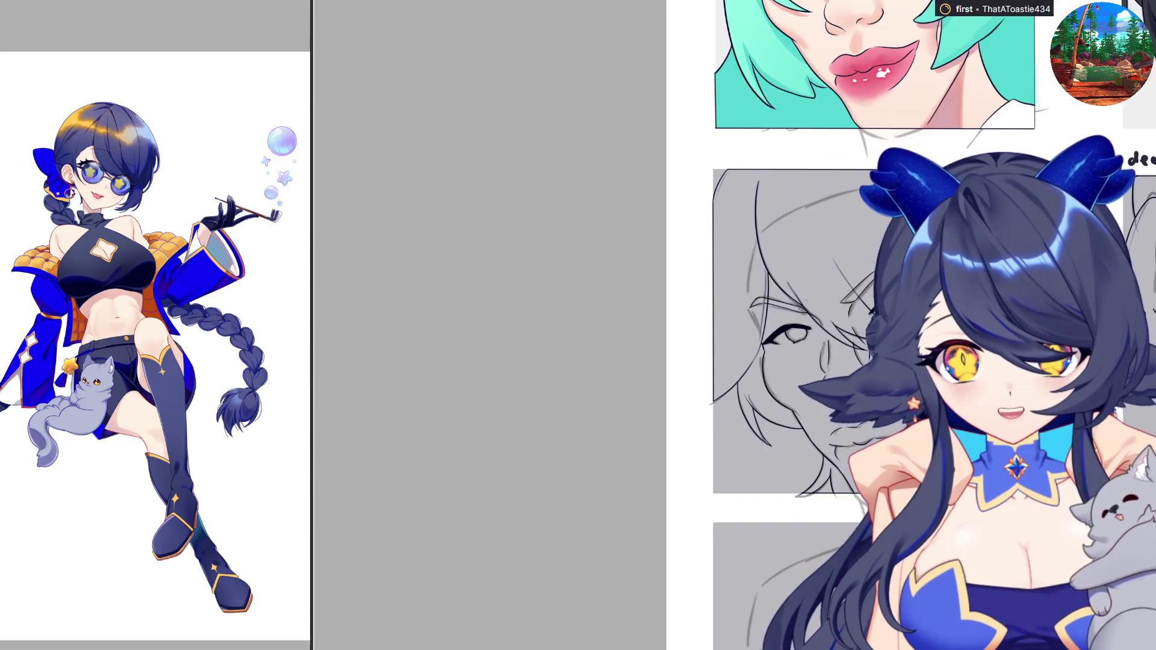
scroll(1036, 169, up, 2)
scroll(686, 325, down, 2)
scroll(686, 325, up, 4)
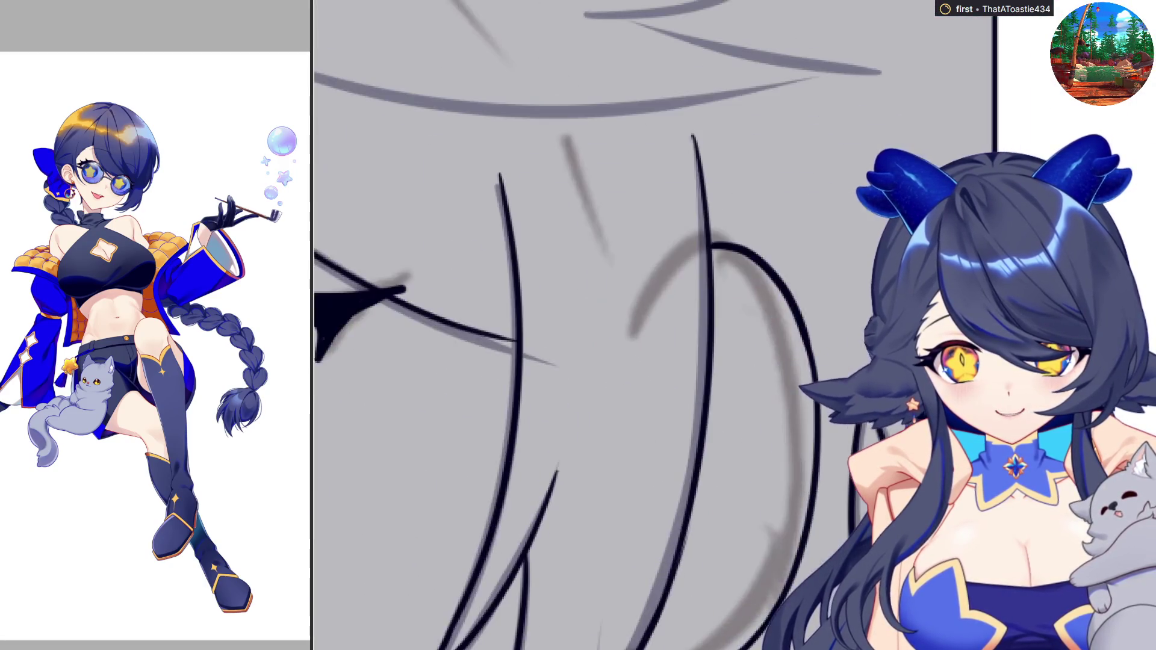
scroll(686, 325, down, 1)
scroll(686, 325, down, 1)
scroll(687, 326, down, 1)
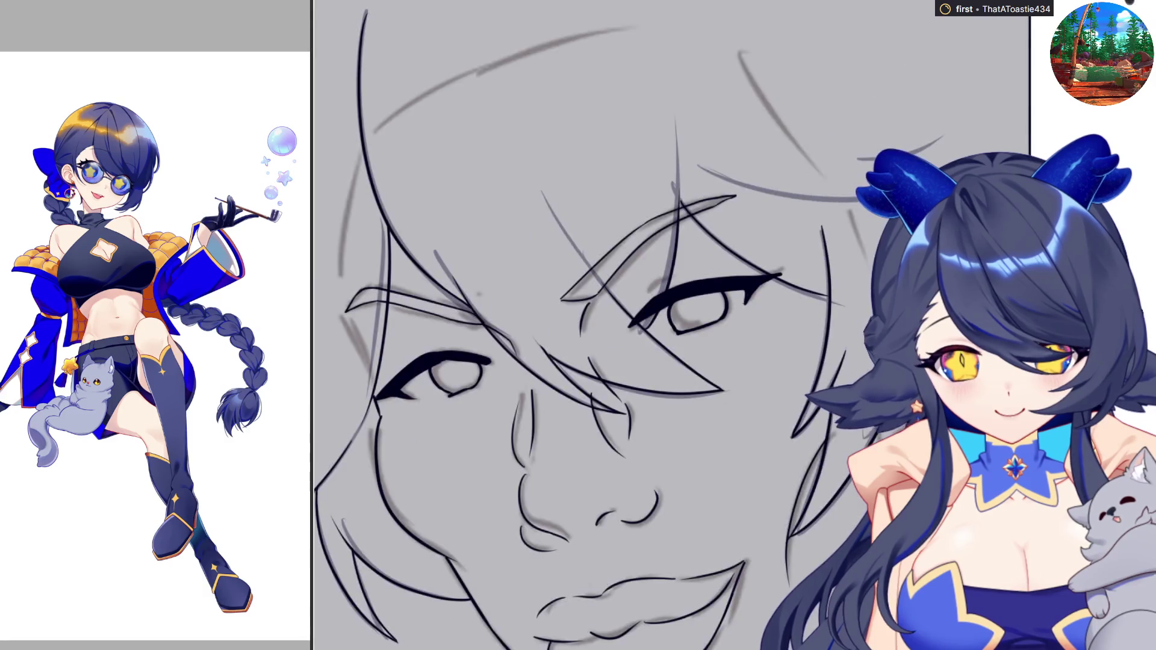
scroll(686, 326, down, 2)
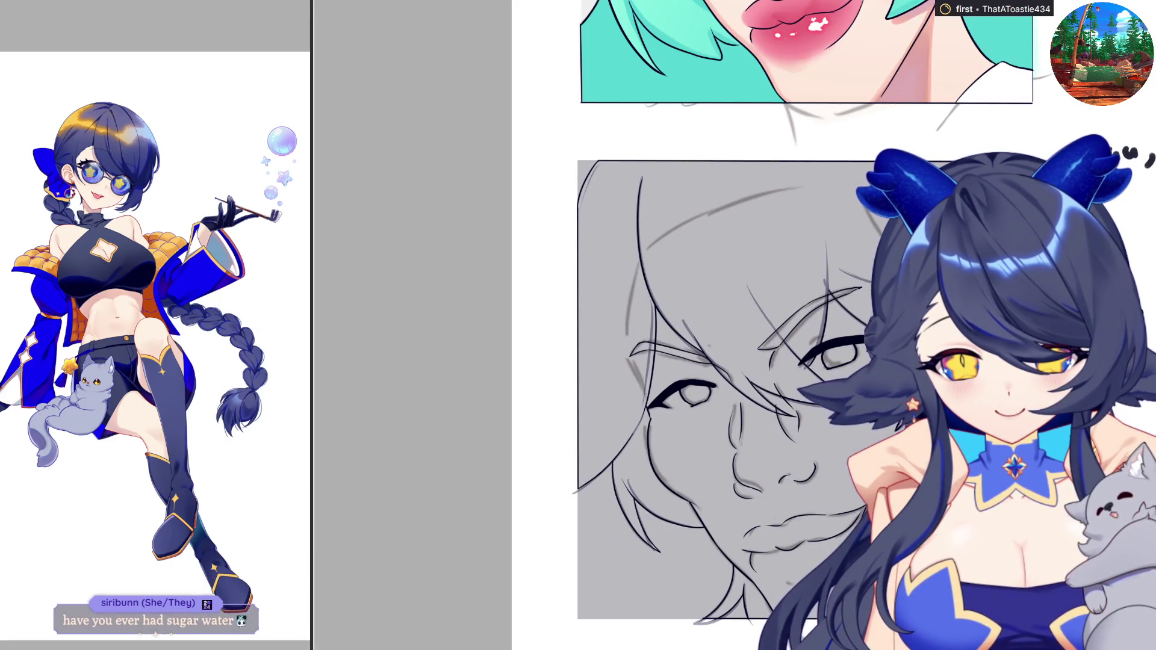
scroll(686, 325, up, 1)
scroll(687, 325, up, 1)
scroll(686, 325, up, 1)
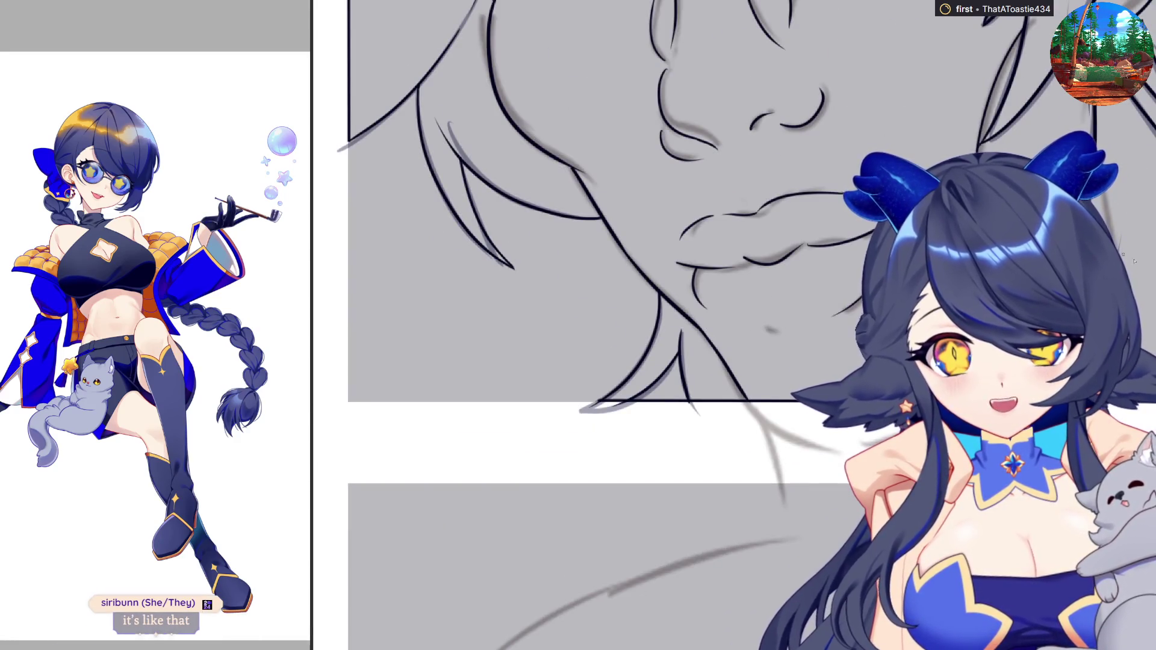
mouse_move(879, 439)
mouse_down()
mouse_move(492, 439)
mouse_move(508, 401)
mouse_up()
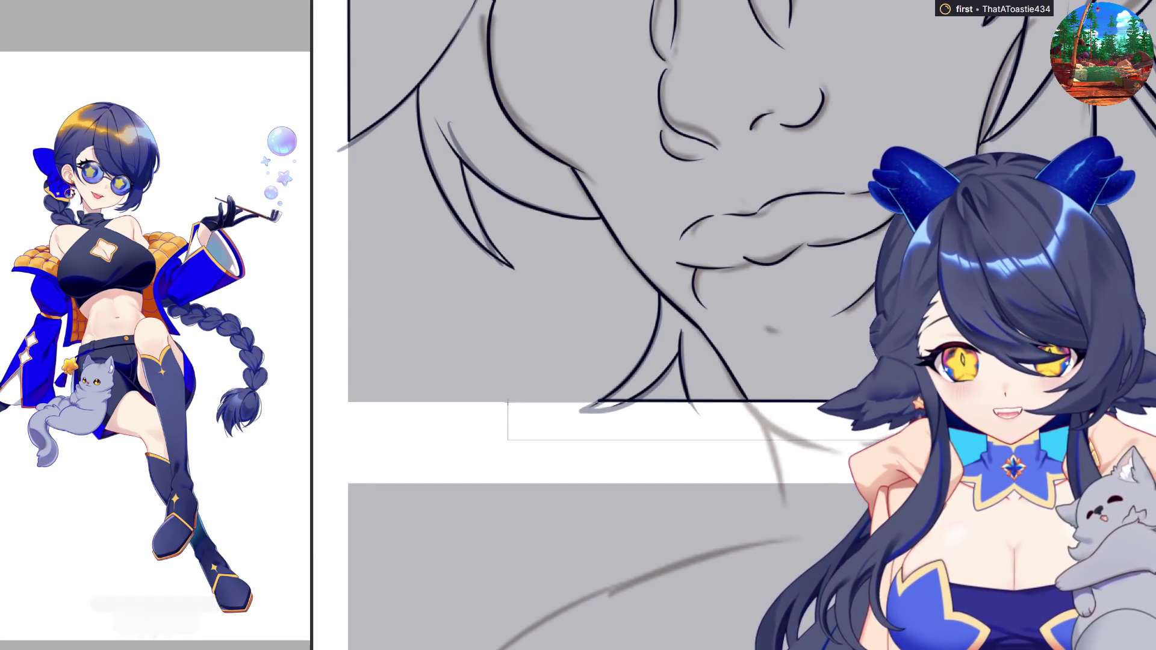
Return to the inking brush to refine the bottom border's curve
scroll(517, 410, up, 3)
scroll(590, 380, up, 3)
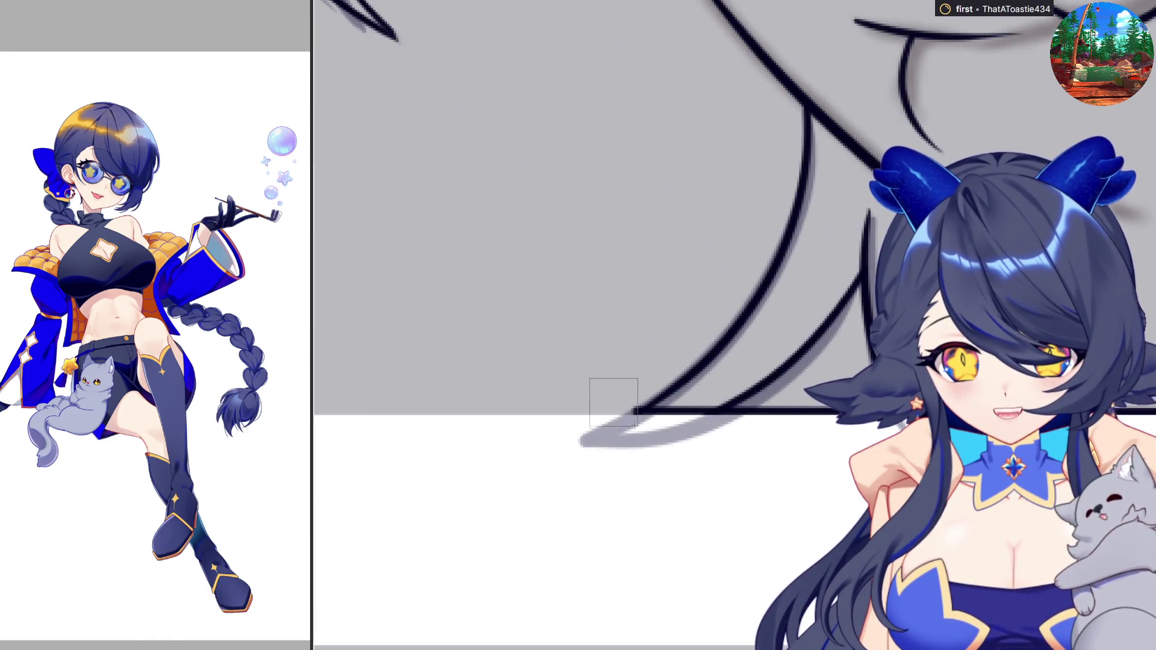
scroll(615, 416, down, 3)
scroll(602, 415, up, 3)
key(b)
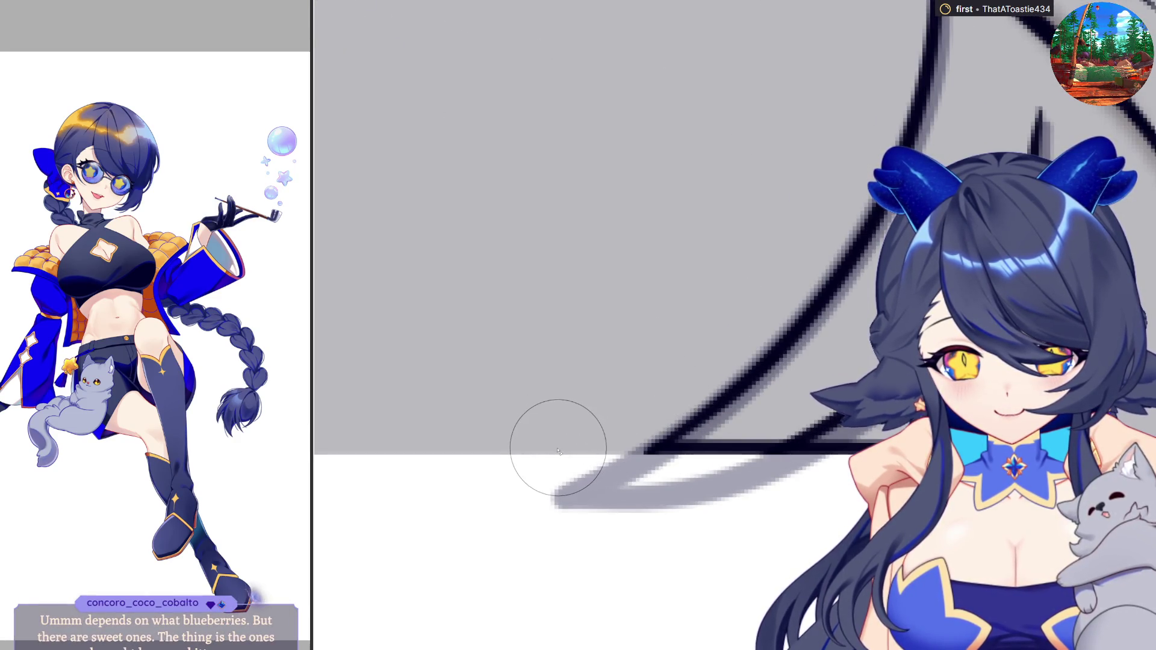
scroll(547, 457, down, 1)
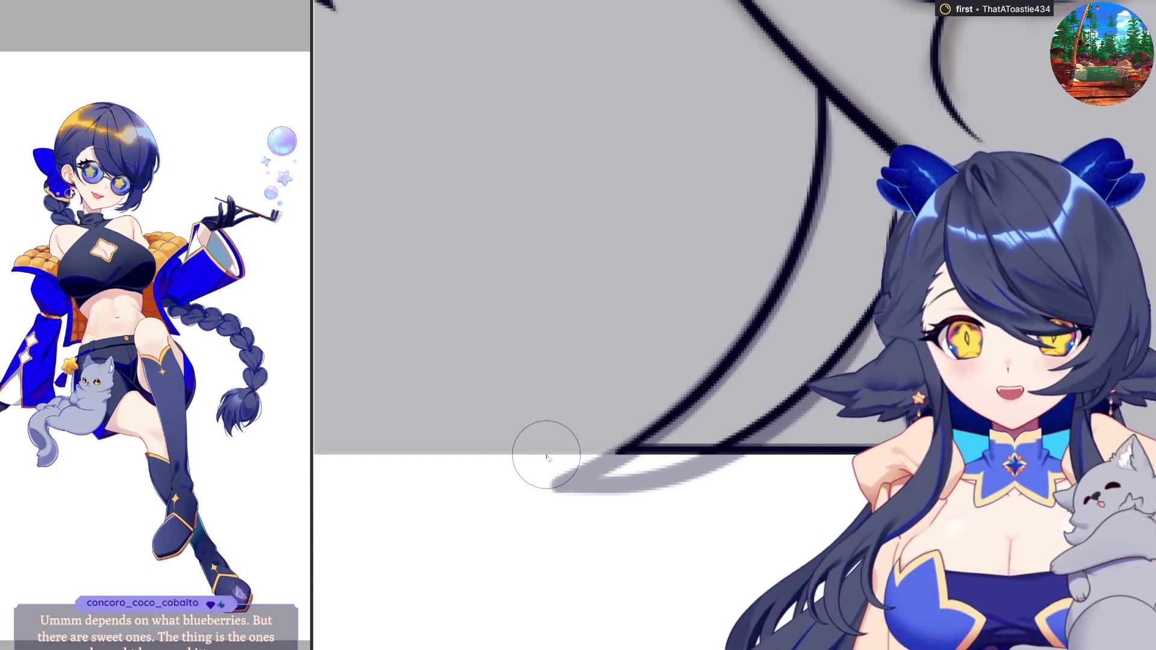
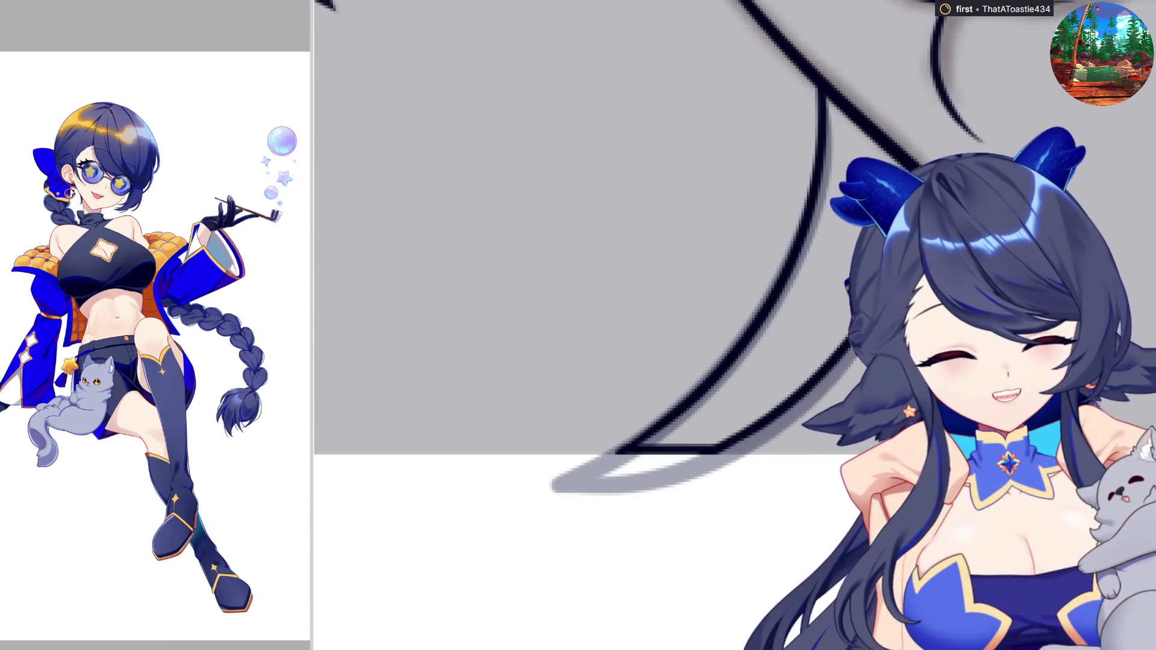
Zoom out to the grey sketch panel and bucket-fill its face with flat blue
scroll(475, 366, down, 3)
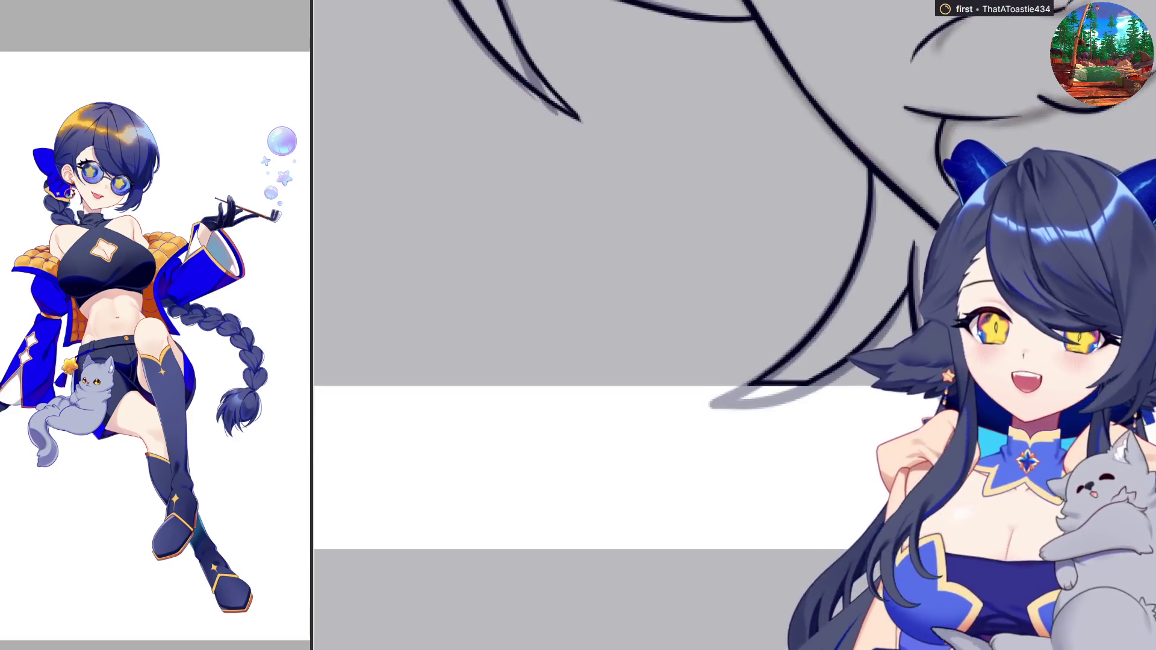
scroll(474, 367, down, 3)
scroll(475, 366, down, 3)
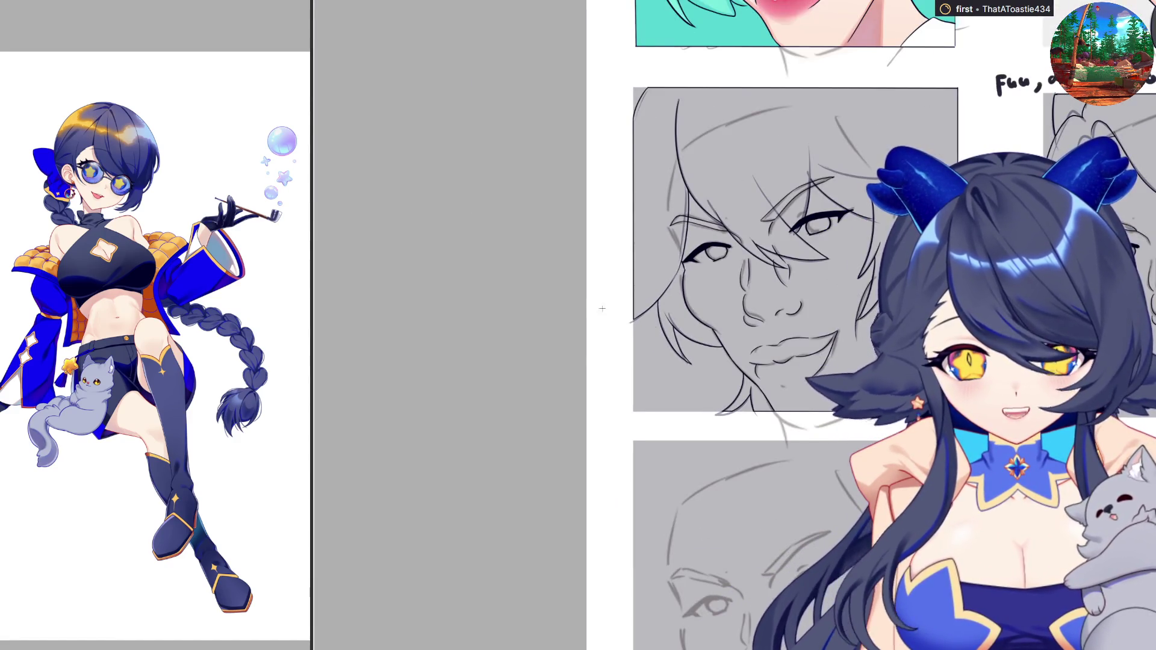
scroll(602, 308, down, 1)
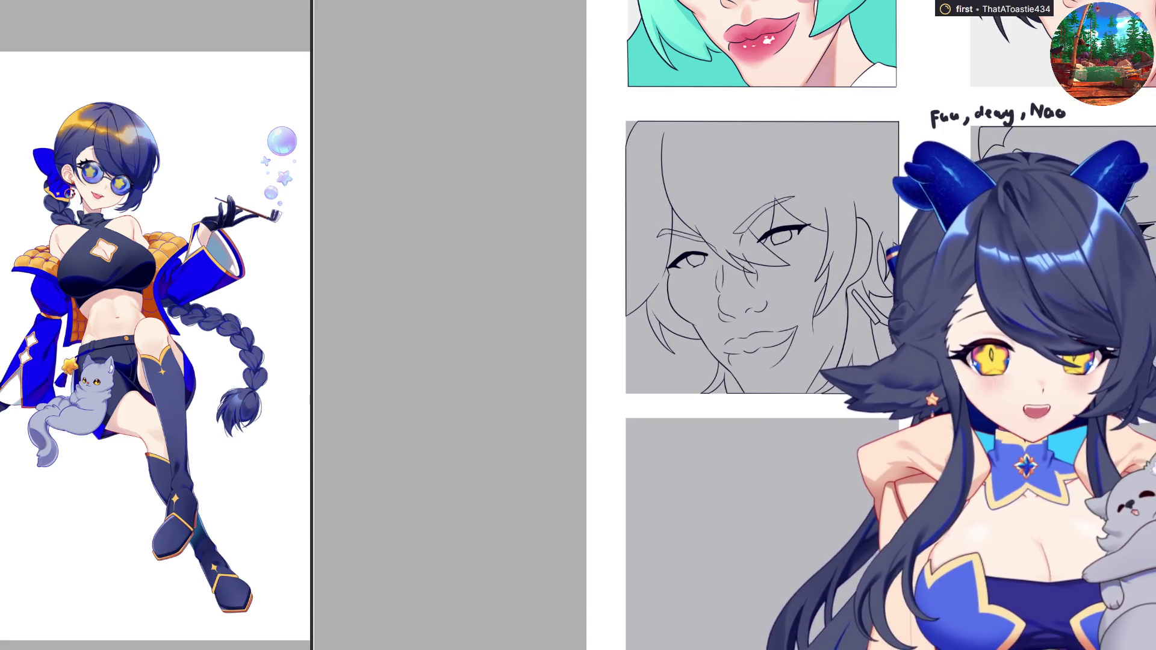
scroll(1042, 102, up, 3)
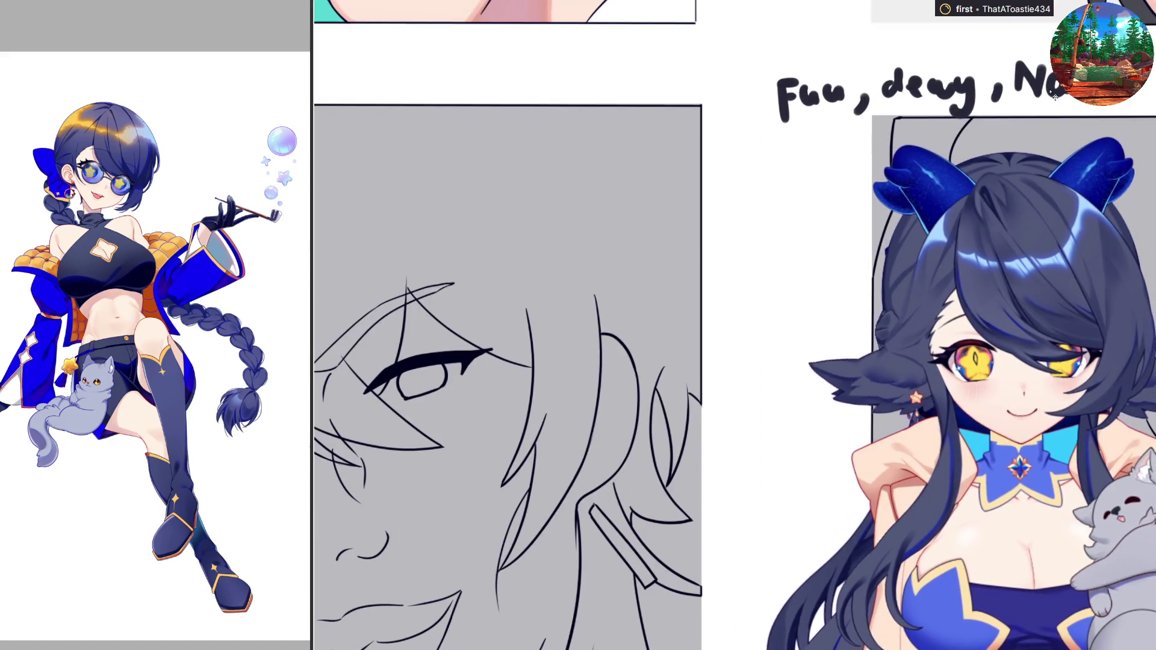
scroll(533, 325, down, 3)
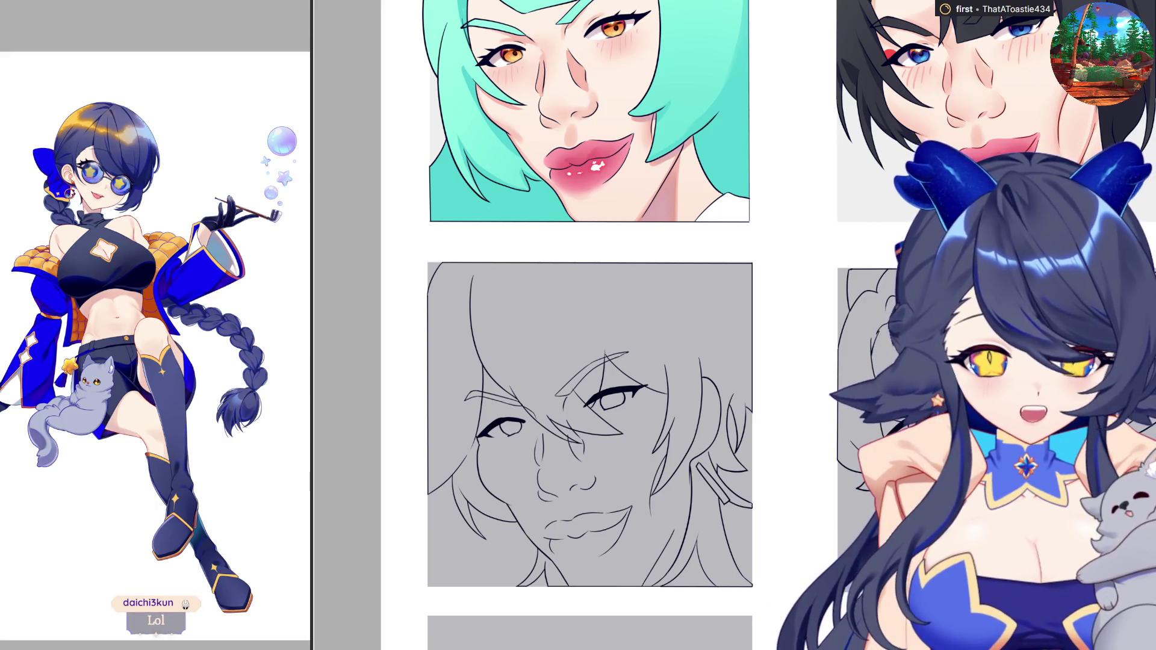
click(602, 512)
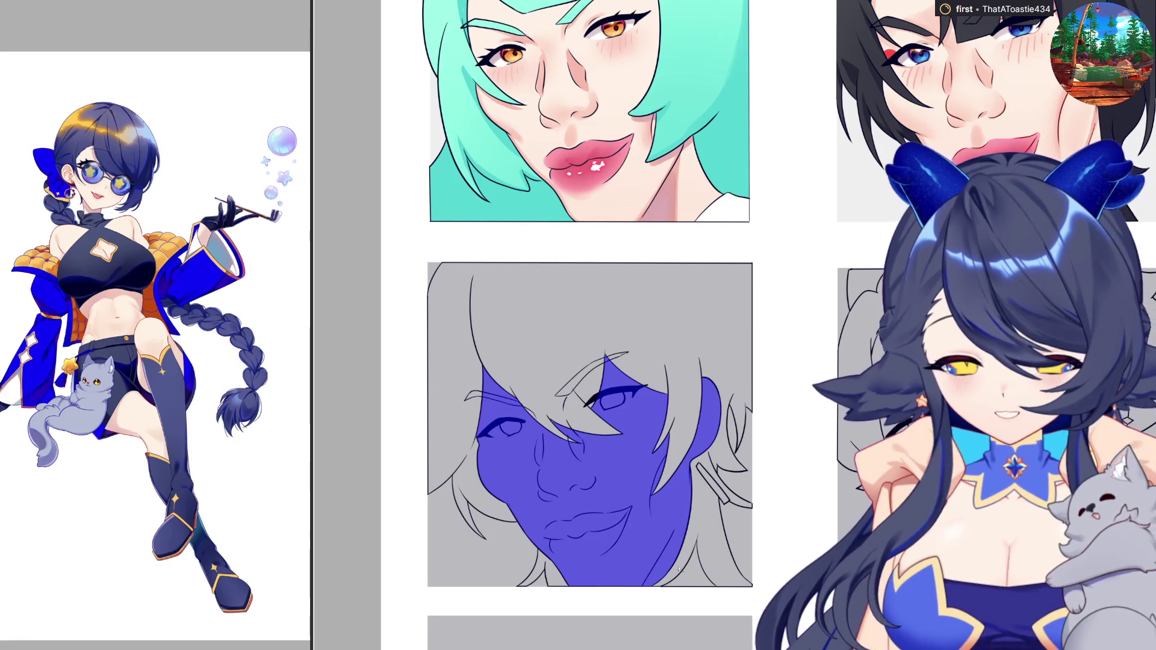
Fill the small leftover pocket of the face with the same flat blue
click(686, 575)
scroll(686, 575, up, 2)
scroll(692, 554, up, 2)
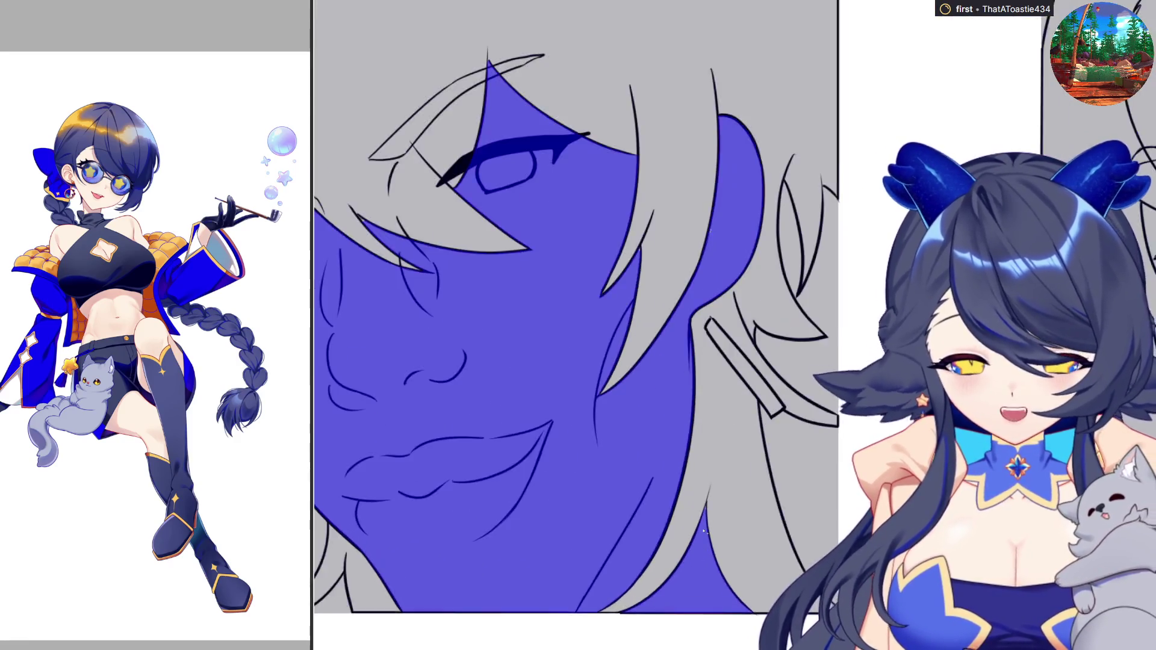
scroll(699, 536, up, 2)
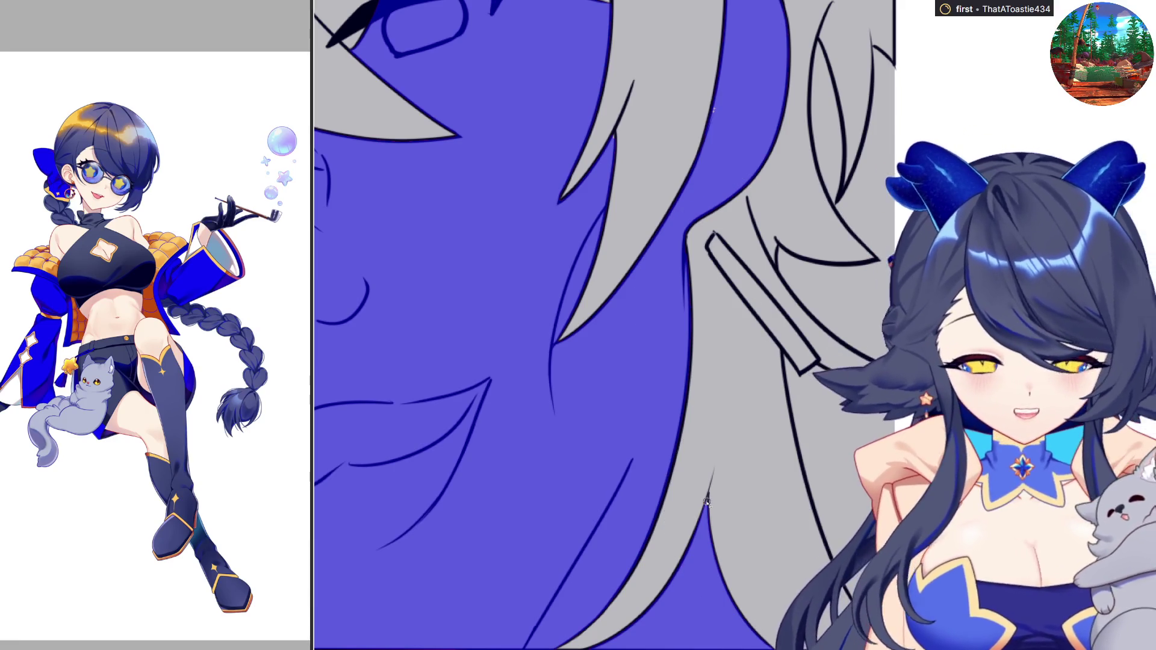
scroll(703, 126, up, 2)
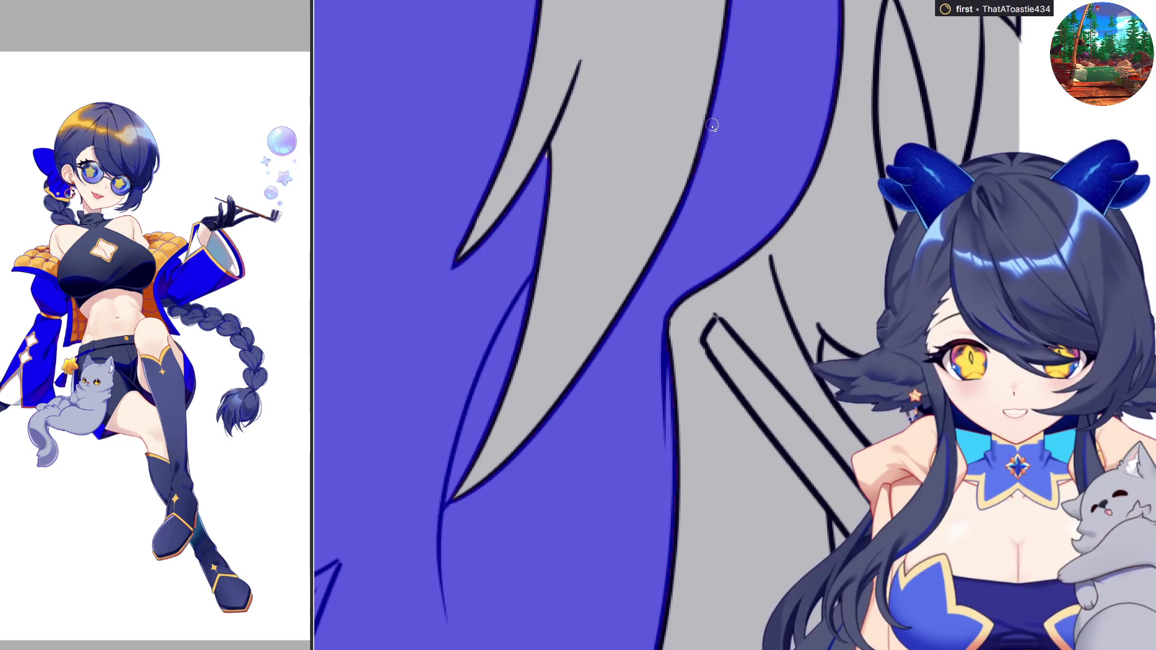
scroll(714, 316, down, 3)
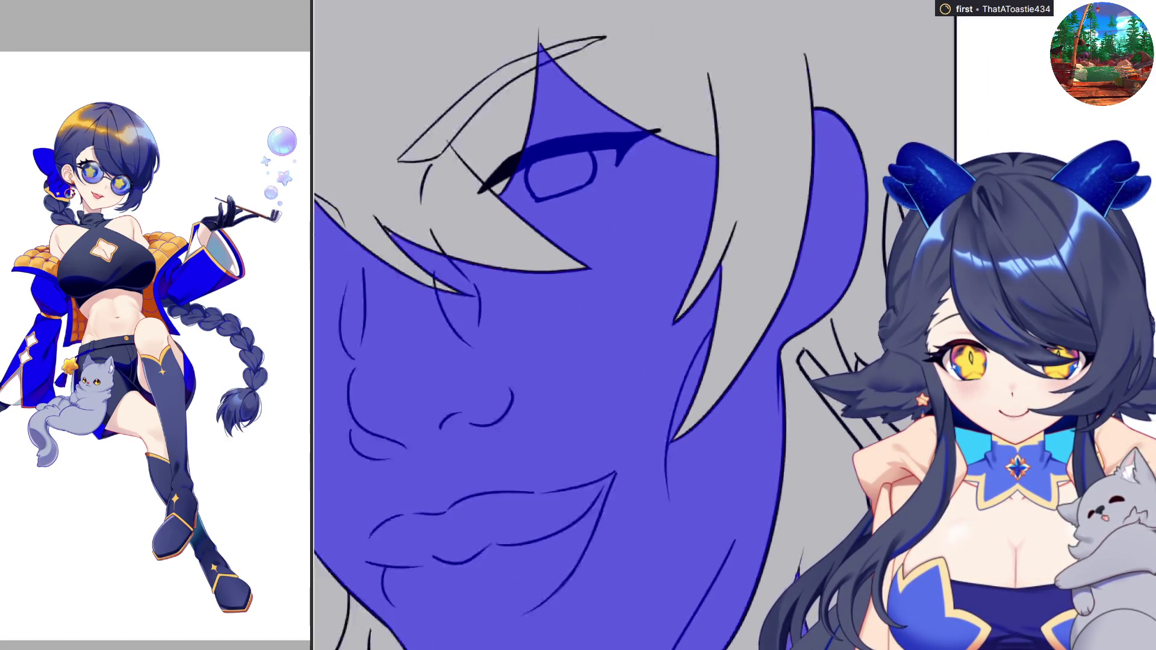
scroll(606, 136, up, 3)
scroll(639, 198, up, 2)
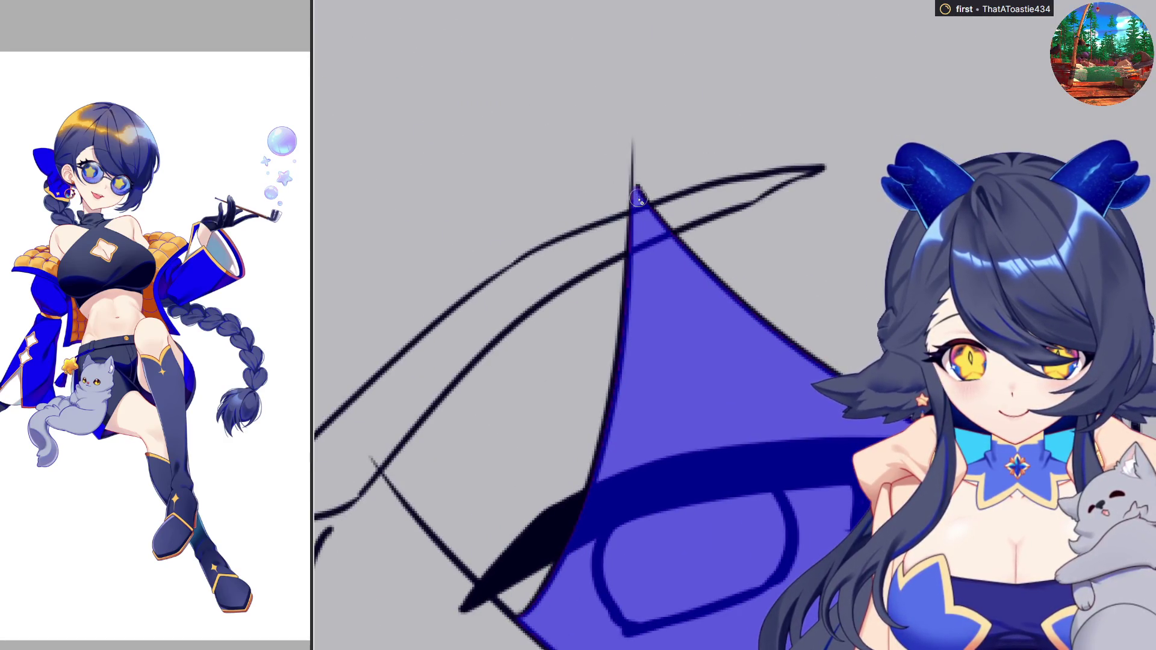
scroll(668, 191, down, 2)
scroll(723, 259, down, 1)
scroll(777, 325, up, 2)
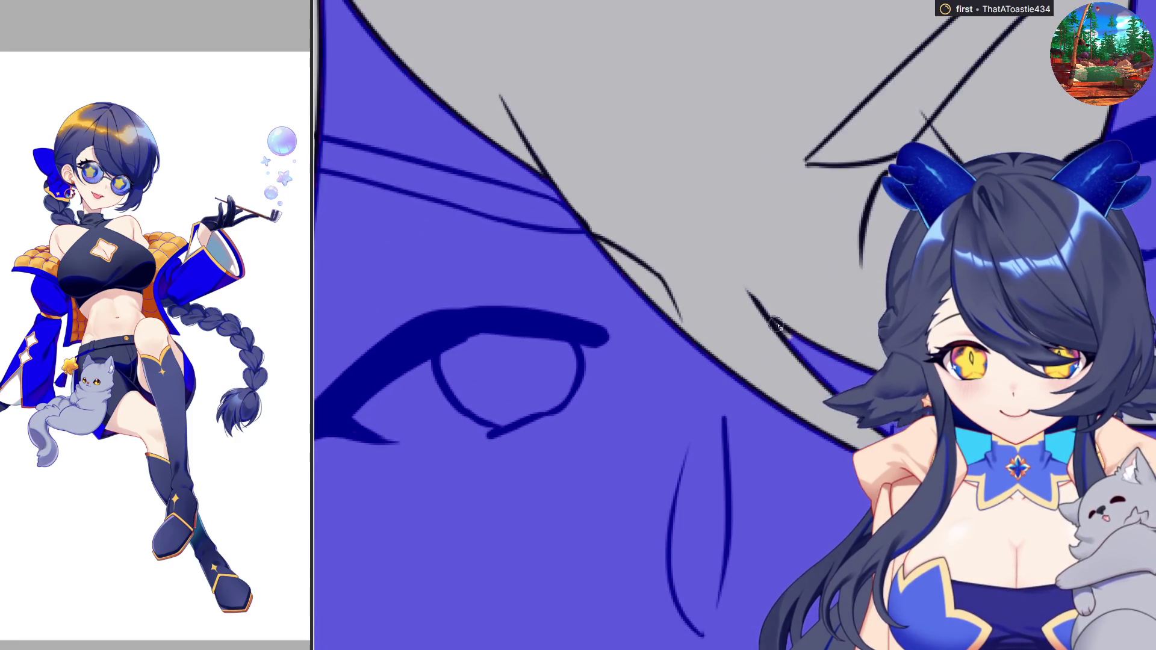
Check the blue fill along the hair edges, then undo to begin recolouring it skin tone
scroll(903, 385, down, 2)
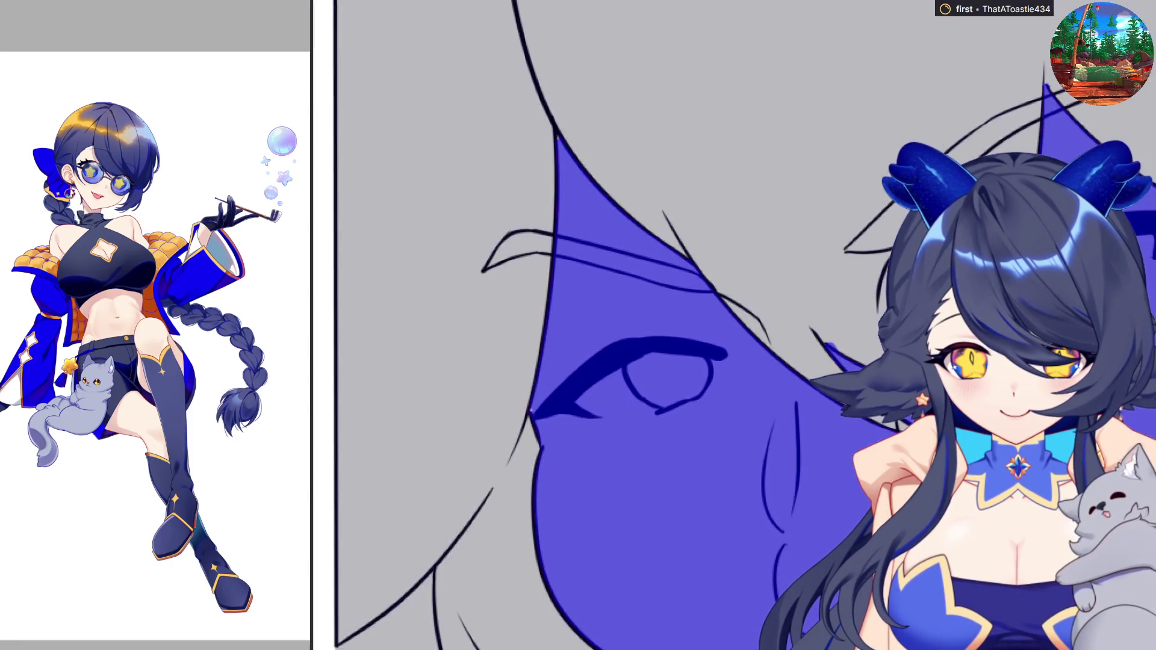
scroll(544, 131, up, 2)
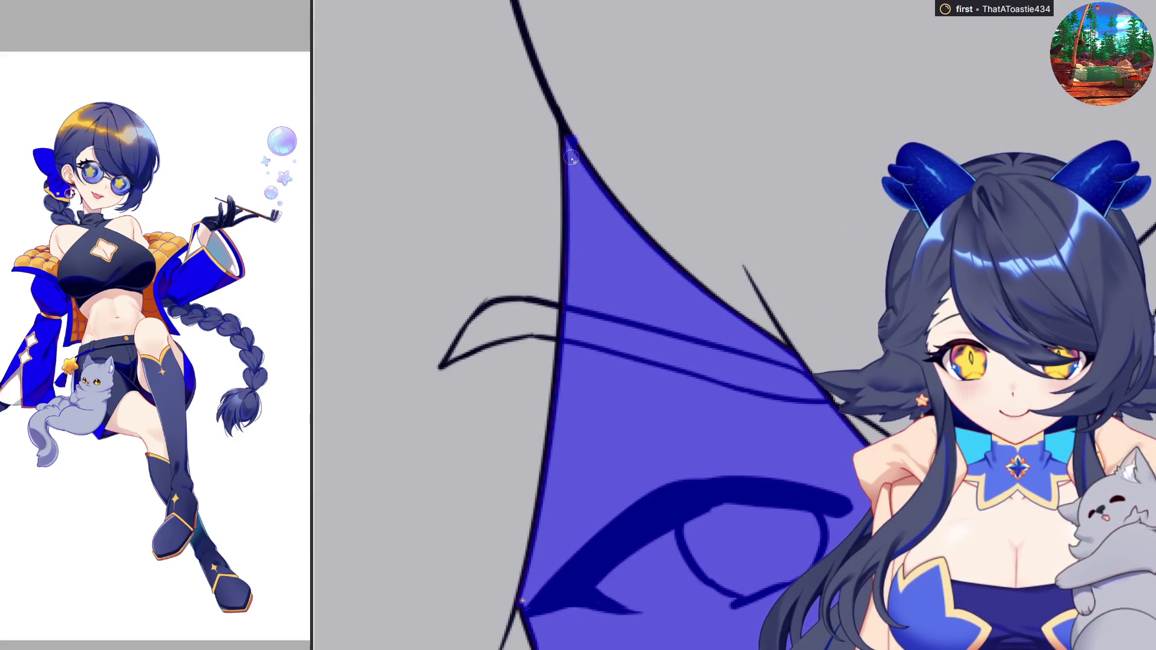
scroll(666, 388, down, 2)
scroll(665, 389, down, 3)
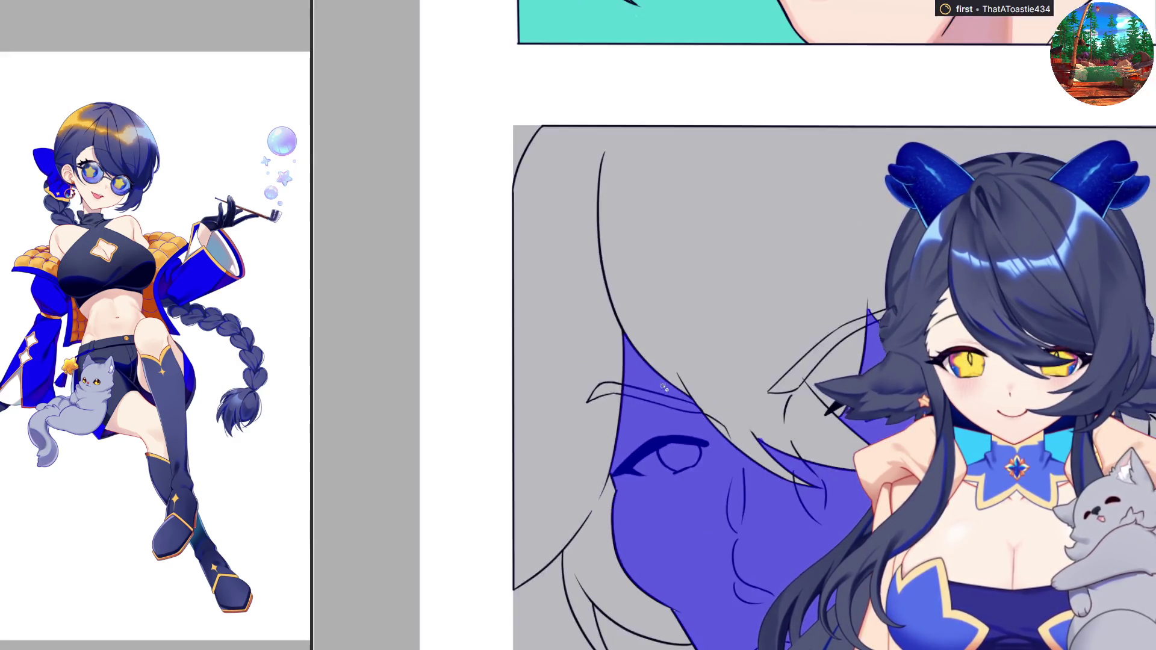
scroll(665, 388, down, 1)
scroll(687, 521, up, 3)
scroll(664, 507, up, 2)
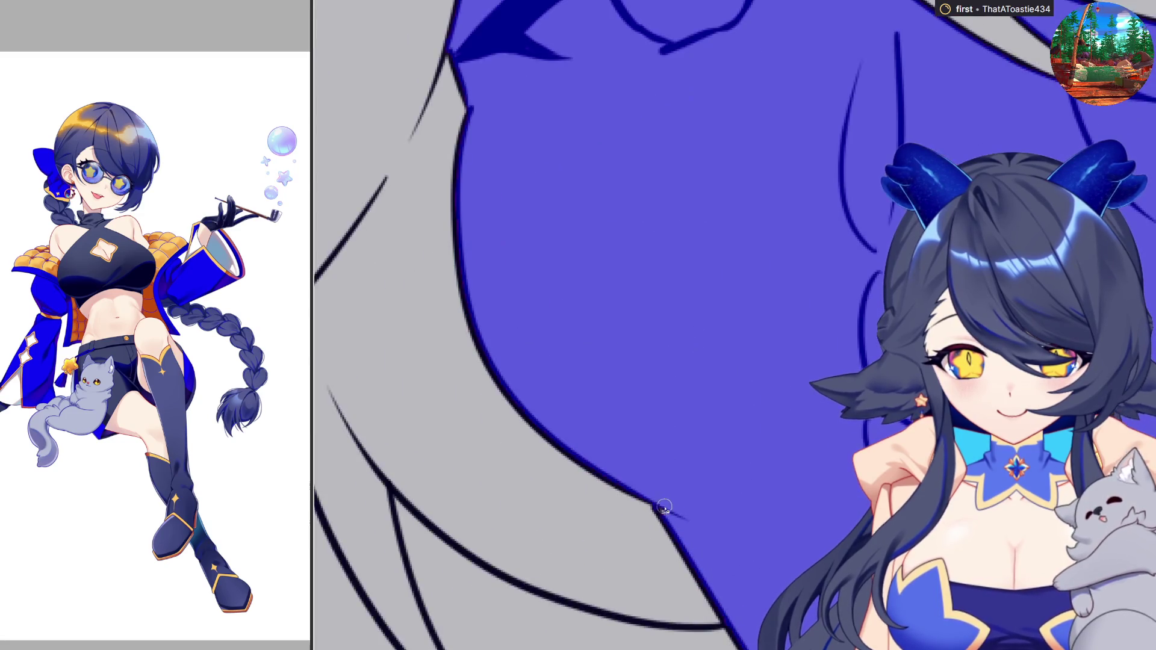
scroll(760, 491, down, 3)
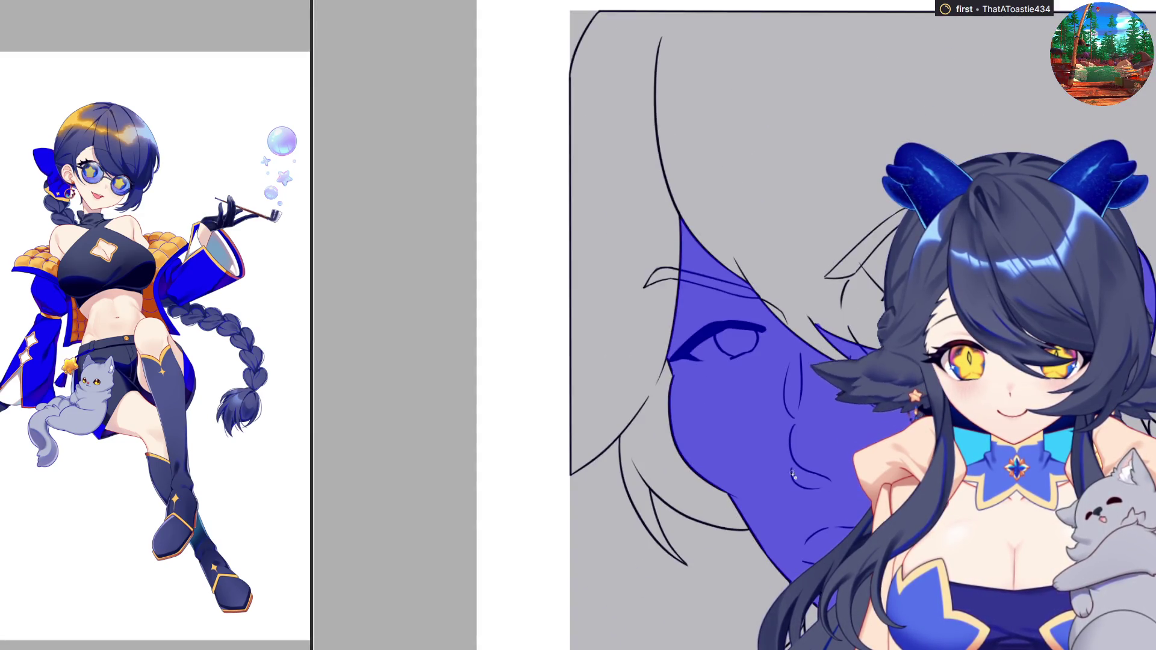
scroll(793, 474, down, 2)
scroll(793, 474, up, 3)
scroll(614, 283, up, 2)
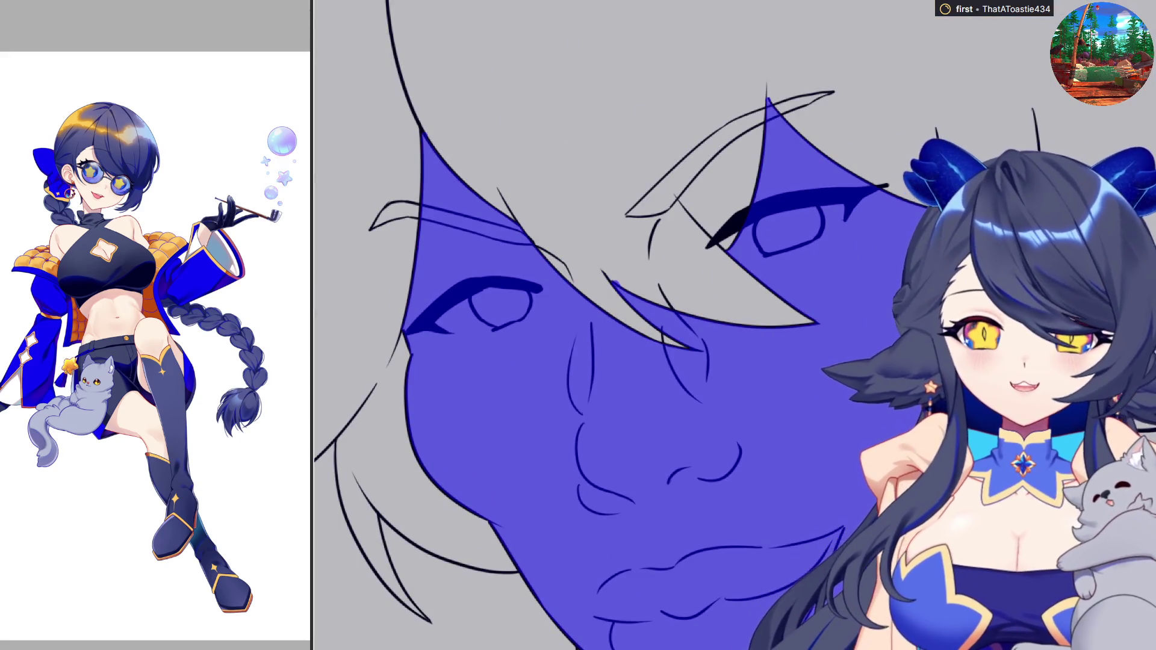
scroll(966, 271, down, 2)
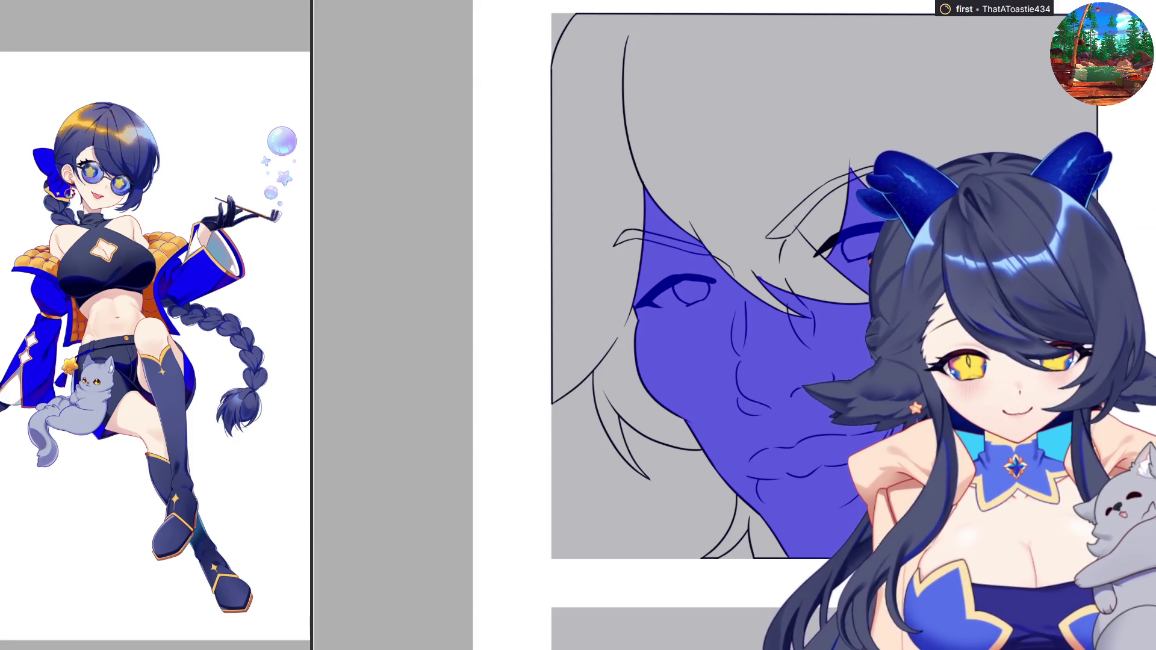
key(ctrl+z)
Zoom around the third panel to review the face line art over its pale skin-tone fill
scroll(813, 325, down, 2)
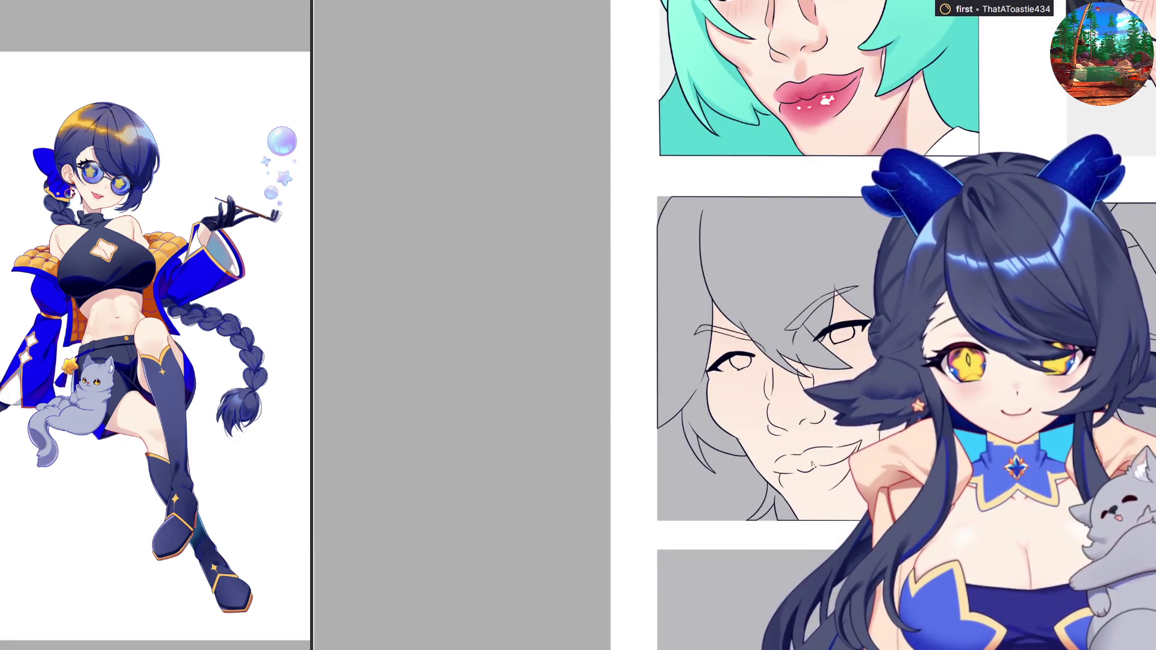
scroll(1093, 397, up, 2)
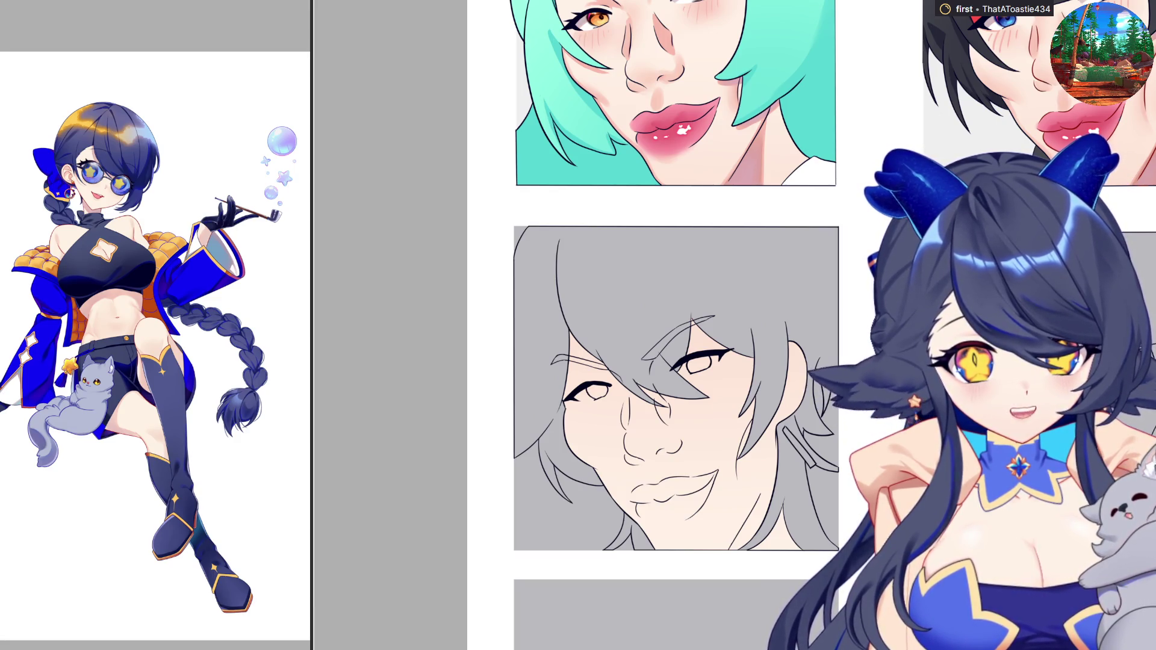
scroll(813, 325, down, 2)
scroll(813, 325, up, 3)
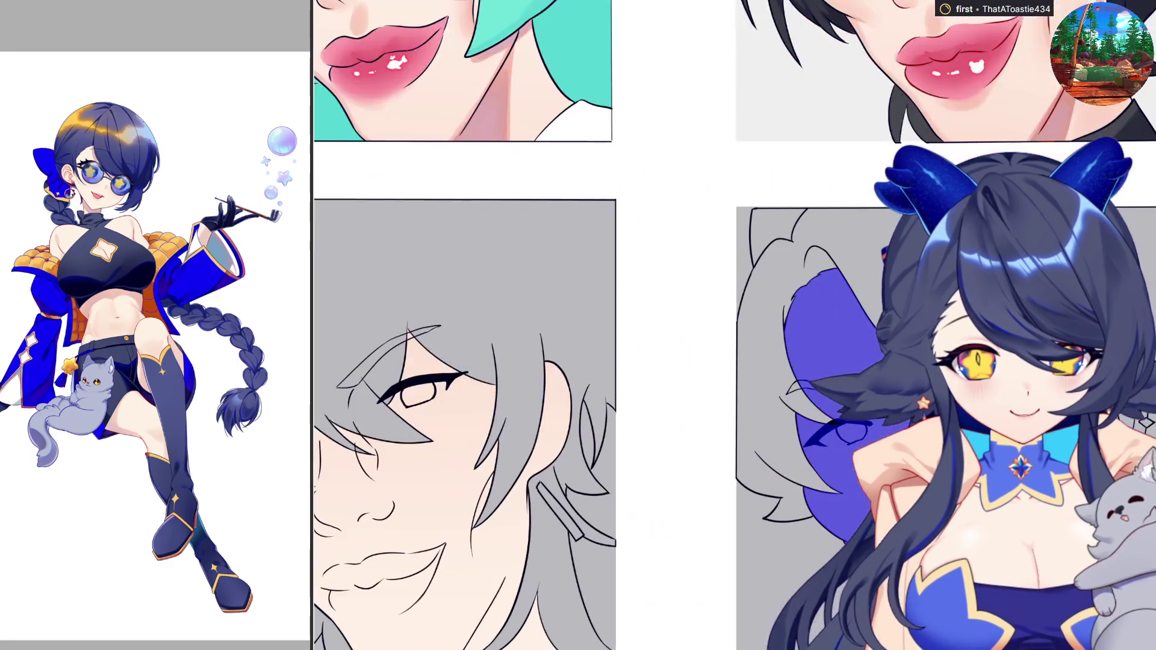
scroll(776, 285, up, 2)
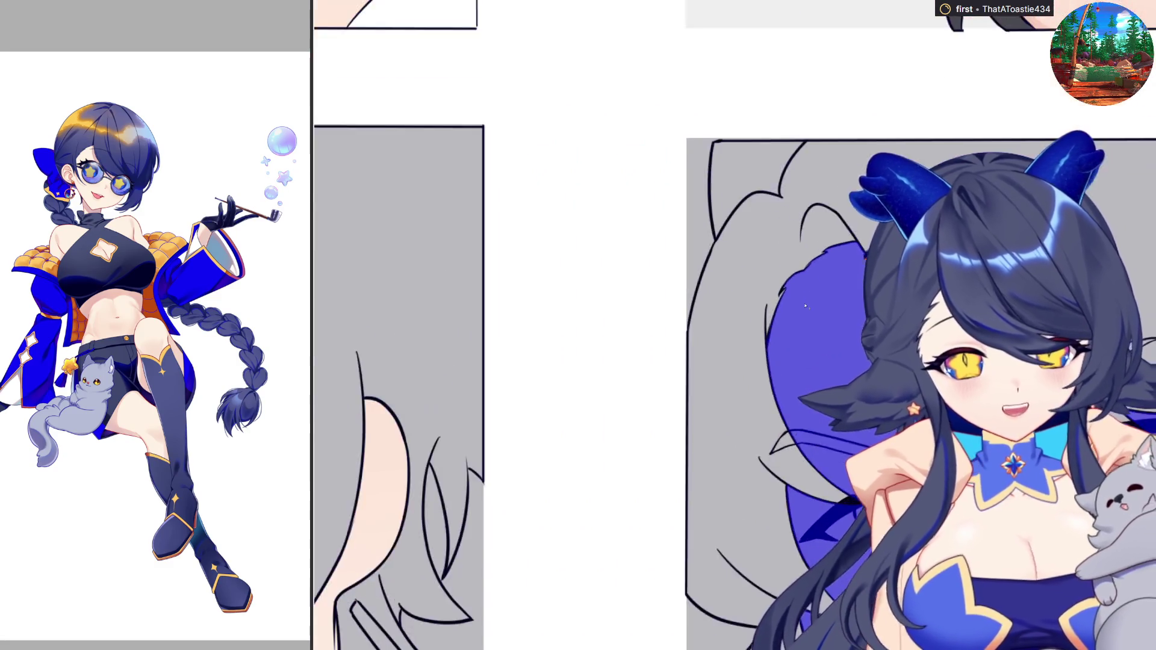
scroll(777, 285, up, 2)
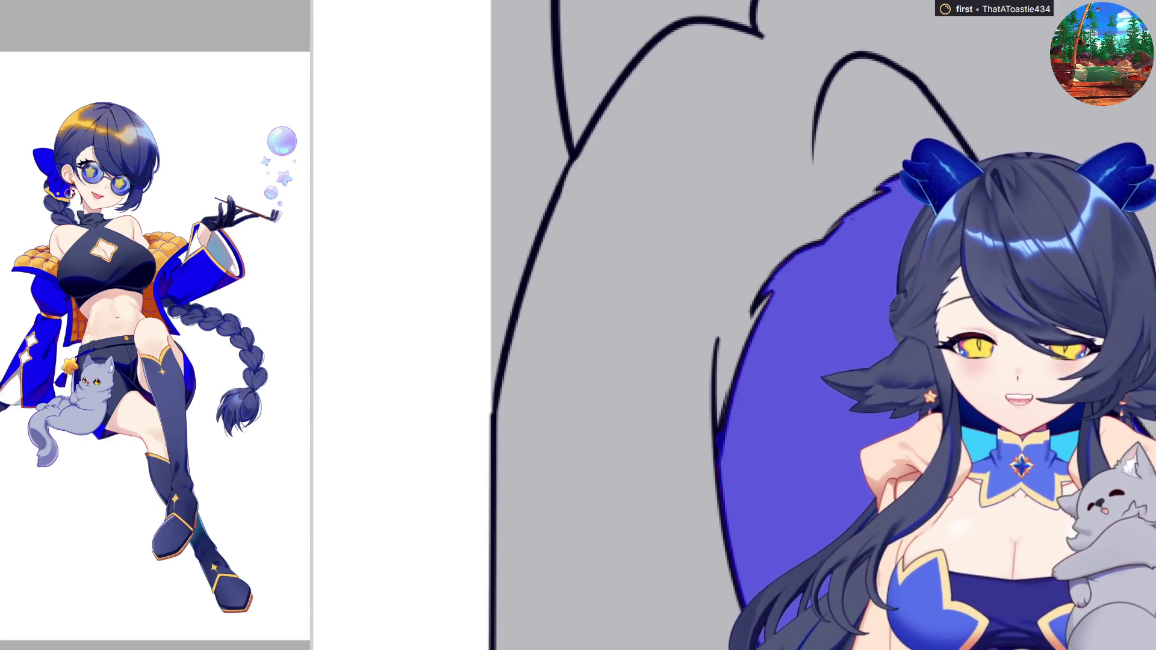
scroll(822, 325, down, 5)
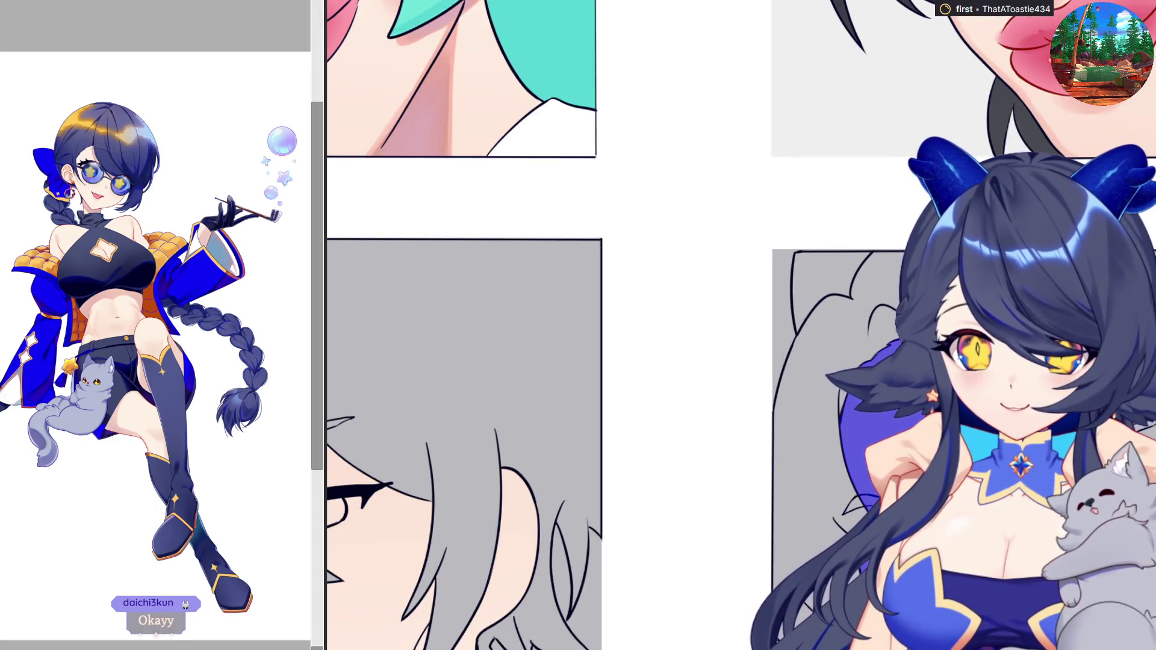